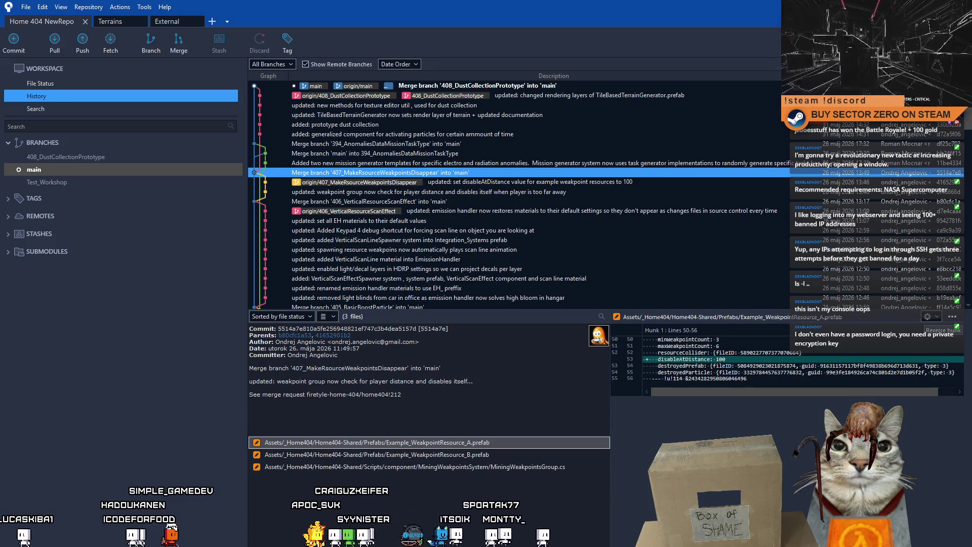
Leave Sourcetree's commit history and return to the Unity editor.
{"action": "key", "text": "alt+Tab"}
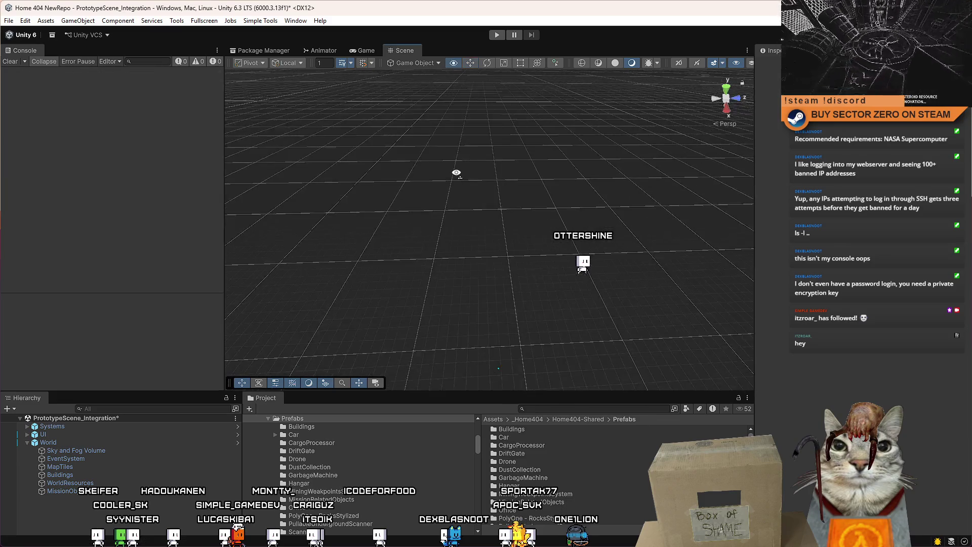
Collapse the World object in the Hierarchy and save PrototypeScene_Integration.
{"action": "mouse_move", "coordinate": [457, 173]}
{"action": "left_mouse_down"}
{"action": "mouse_move", "coordinate": [471, 178]}
{"action": "mouse_move", "coordinate": [424, 199]}
{"action": "mouse_move", "coordinate": [434, 197]}
{"action": "left_mouse_up"}
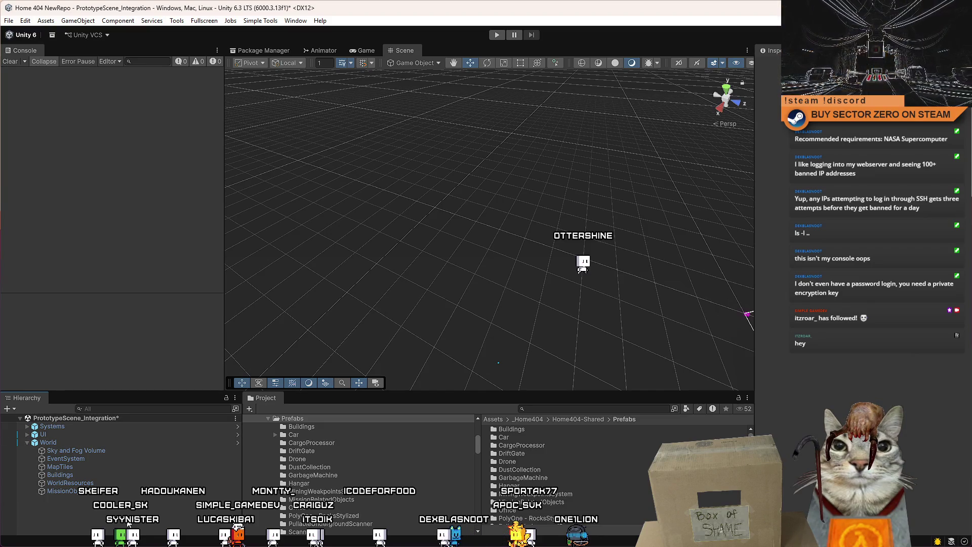
{"action": "left_click", "coordinate": [27, 442]}
{"action": "key", "text": "ctrl+s"}
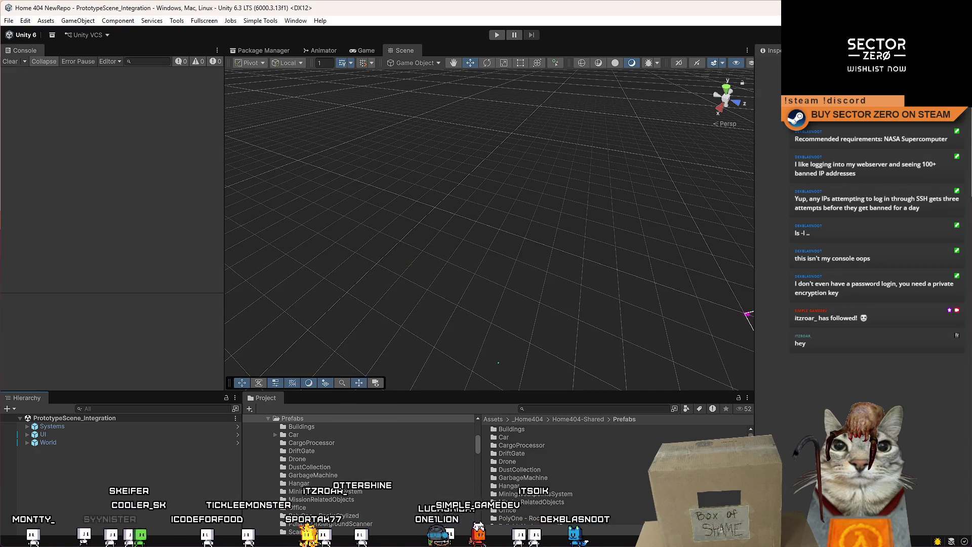
Discard the uncommitted PrototypeScene_Integration.unity changes in Sourcetree's File Status, then return to Unity.
{"action": "key", "text": "alt+Tab"}
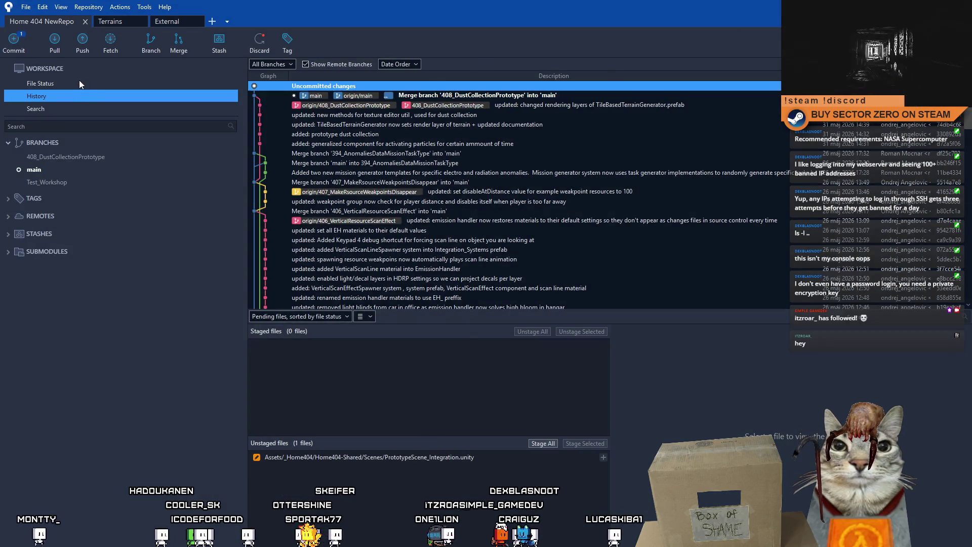
{"action": "left_click", "coordinate": [79, 81]}
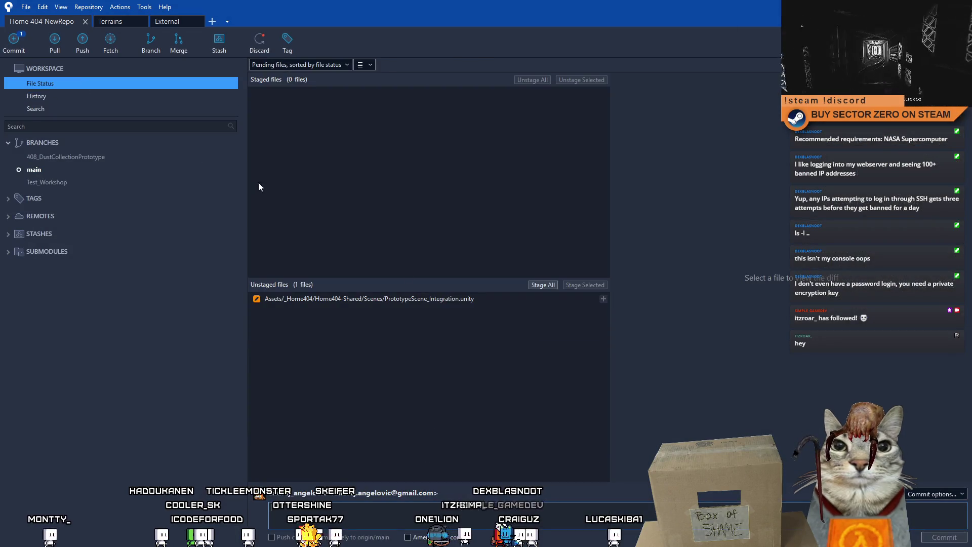
{"action": "left_click", "coordinate": [428, 299]}
{"action": "right_click", "coordinate": [428, 298]}
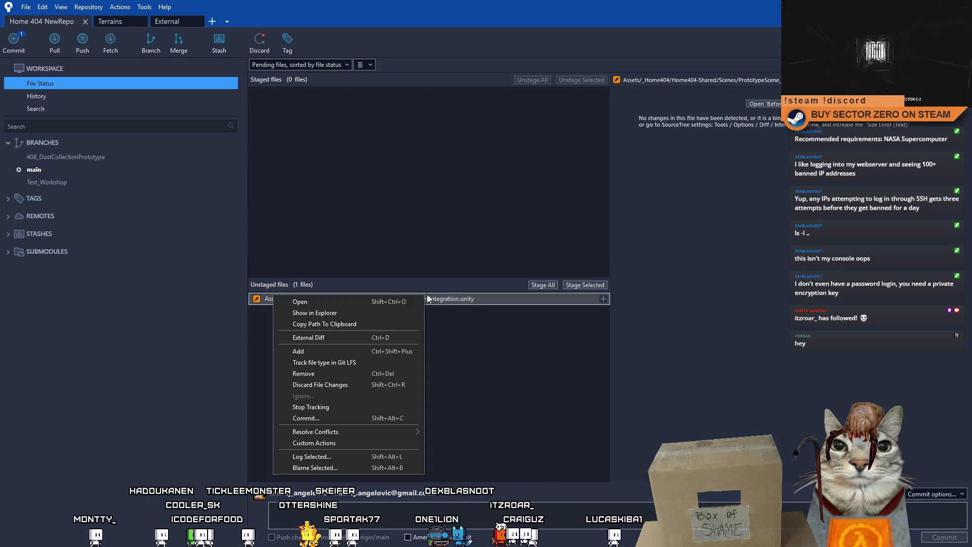
{"action": "left_click", "coordinate": [346, 384]}
{"action": "left_click", "coordinate": [536, 141]}
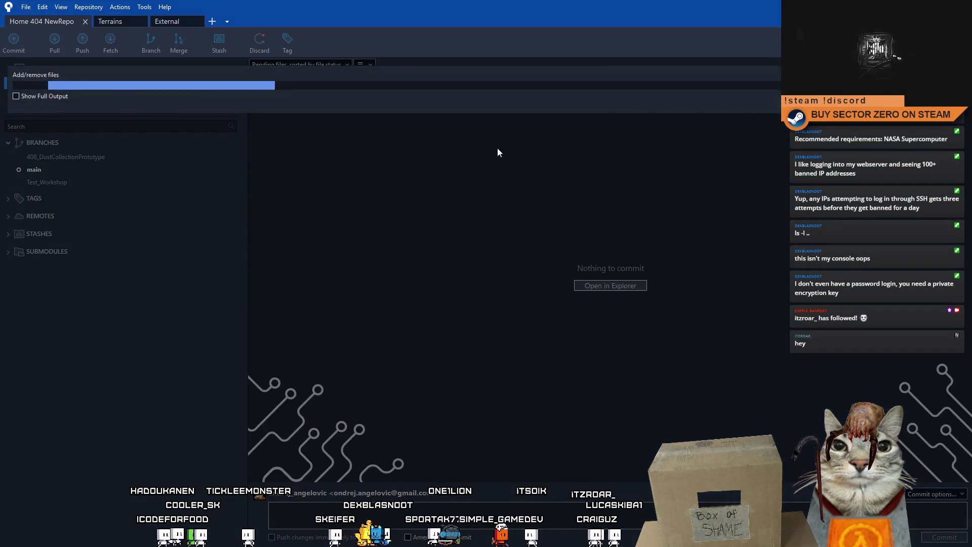
{"action": "key", "text": "alt+Tab"}
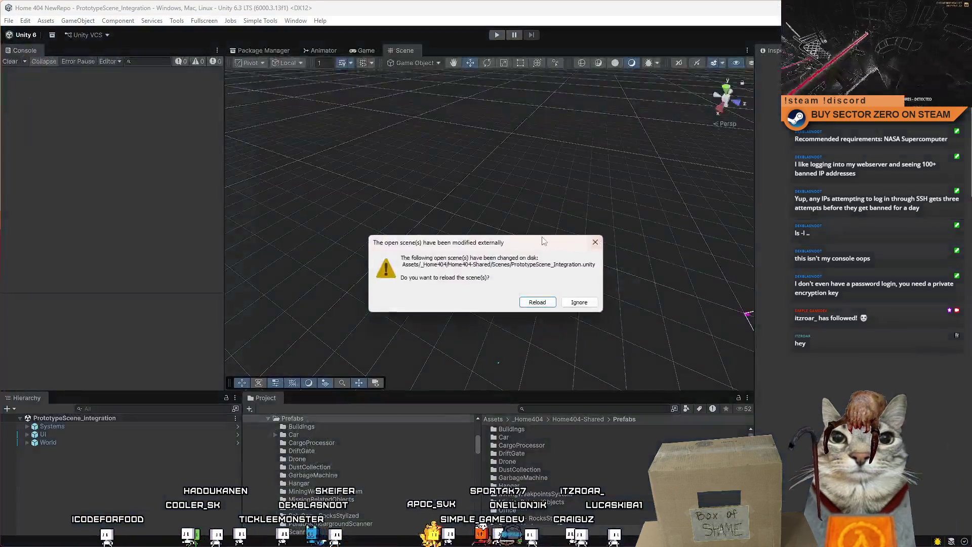
Reload the externally modified PrototypeScene_Integration scene from disk.
{"action": "left_click", "coordinate": [537, 301]}
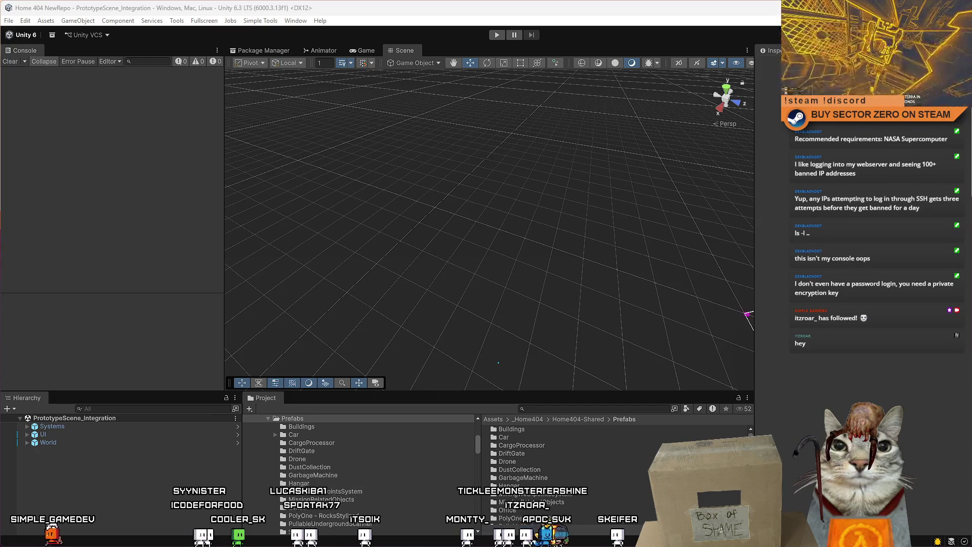
Search the project for 'trax' and open the MicroSplat - Trax documentation PDF.
{"action": "left_click", "coordinate": [569, 416]}
{"action": "left_click", "coordinate": [580, 409]}
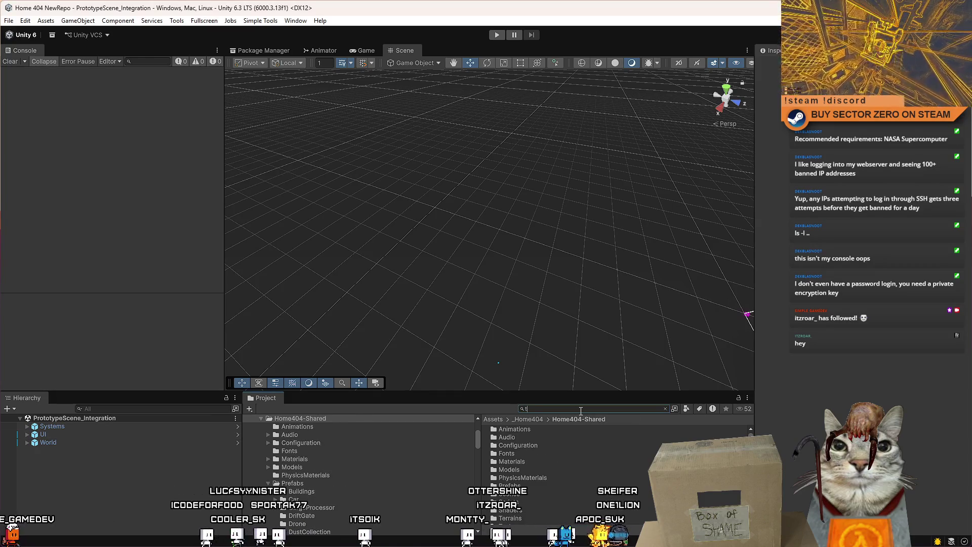
{"action": "type", "text": "trax"}
{"action": "left_click", "coordinate": [574, 453]}
{"action": "double_click", "coordinate": [574, 452]}
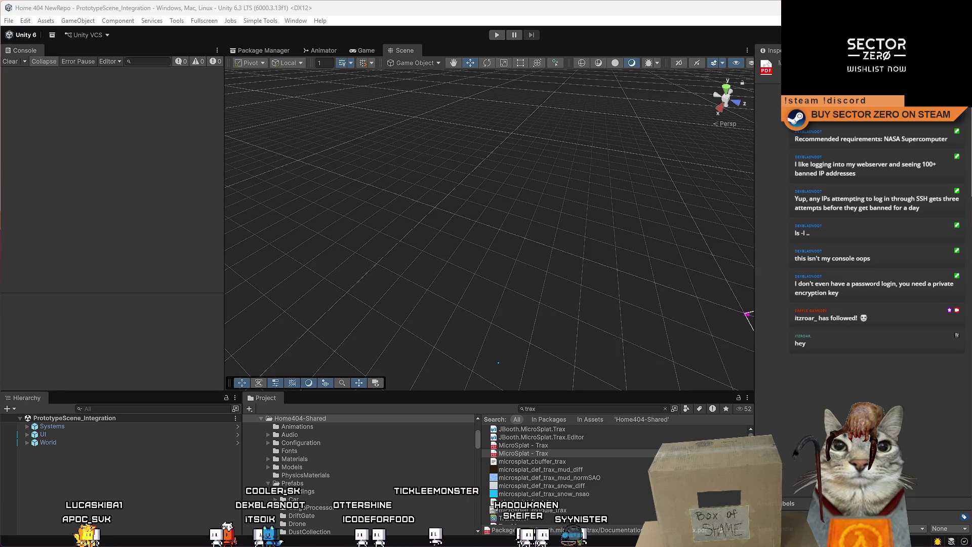
{"action": "right_click", "coordinate": [172, 482]}
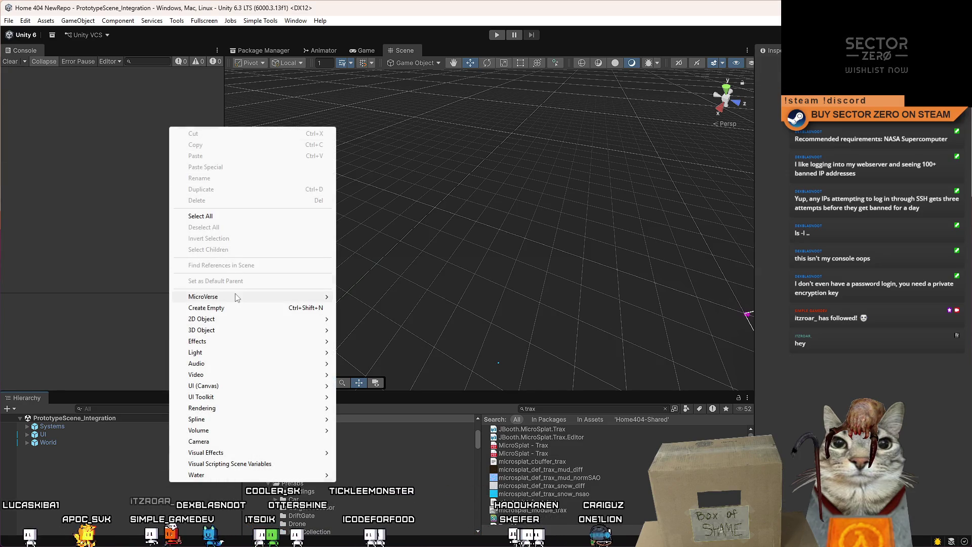
Create an empty object named TraxManager and give it a Trax Manager component.
{"action": "left_click", "coordinate": [240, 308]}
{"action": "type", "text": "Tr"}
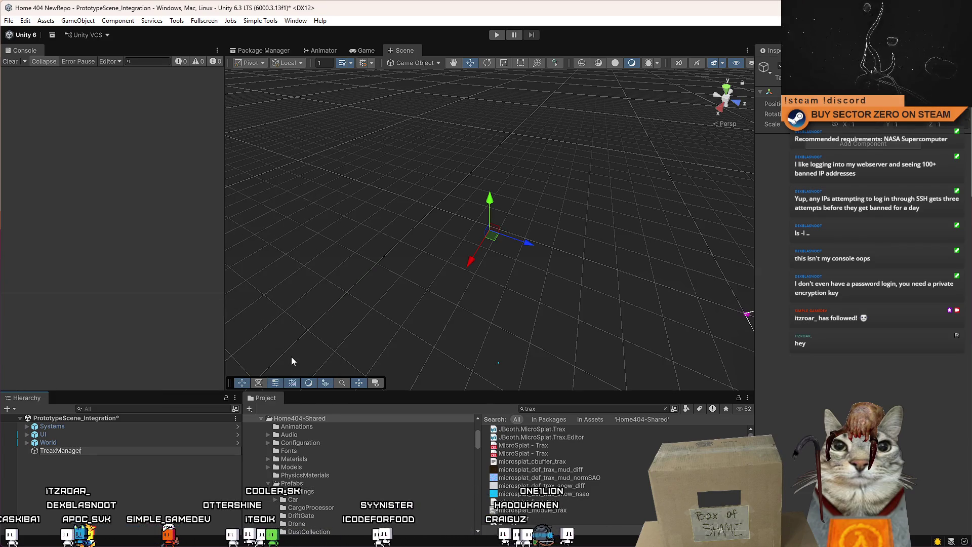
{"action": "type", "text": "axManager"}
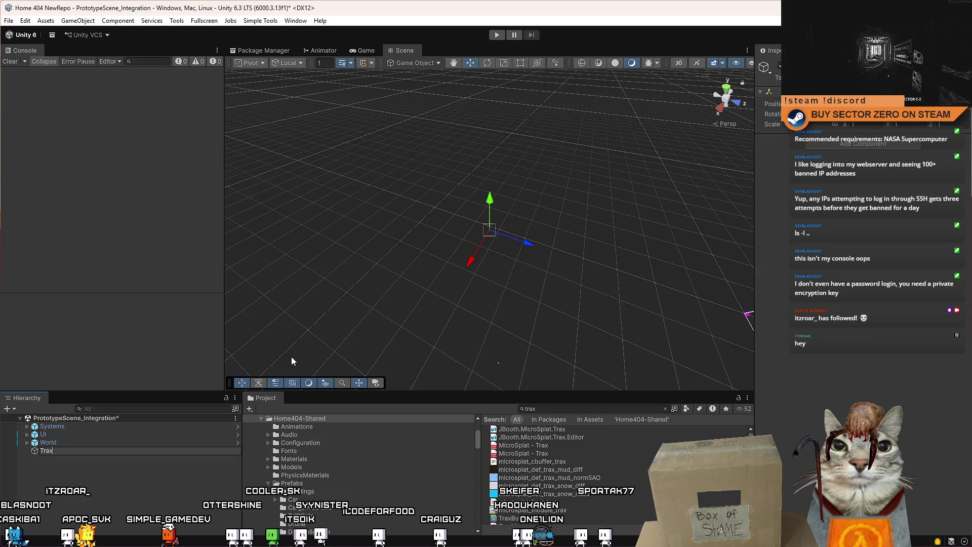
{"action": "key", "text": "Return"}
{"action": "left_click", "coordinate": [819, 145]}
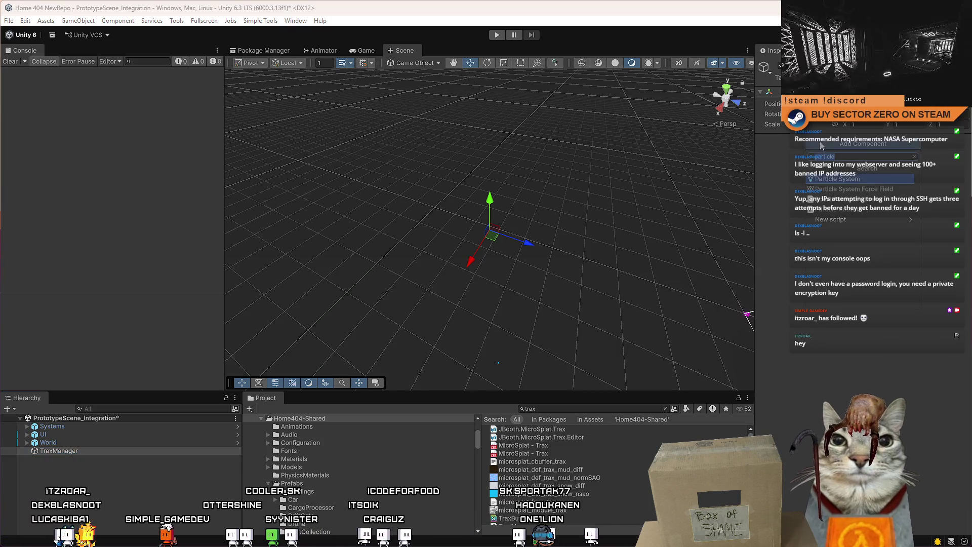
{"action": "left_click", "coordinate": [861, 167]}
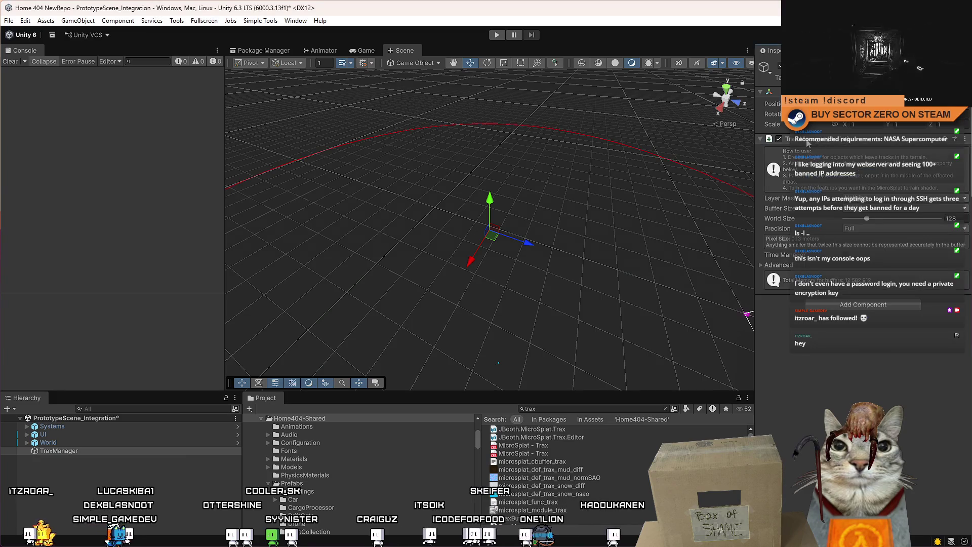
{"action": "left_click", "coordinate": [851, 198]}
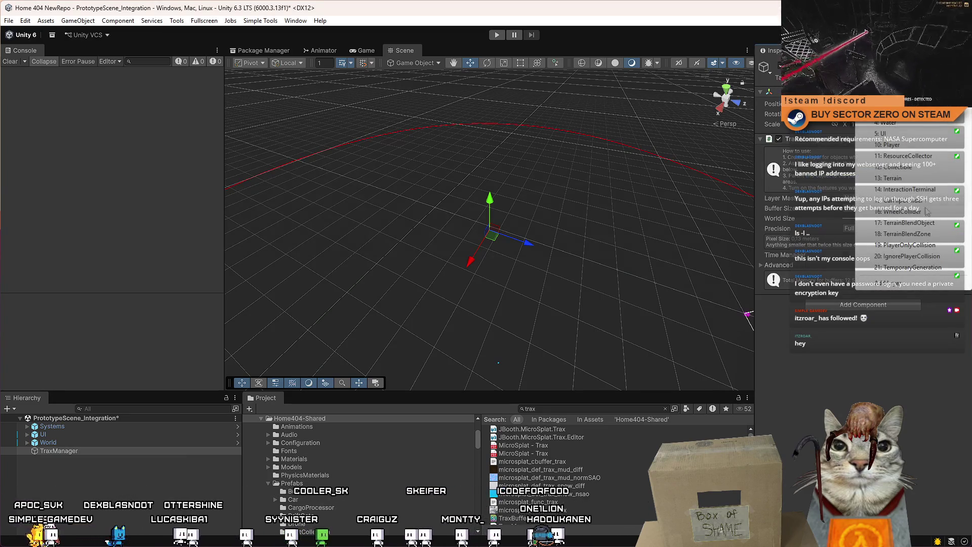
{"action": "left_click", "coordinate": [906, 282]}
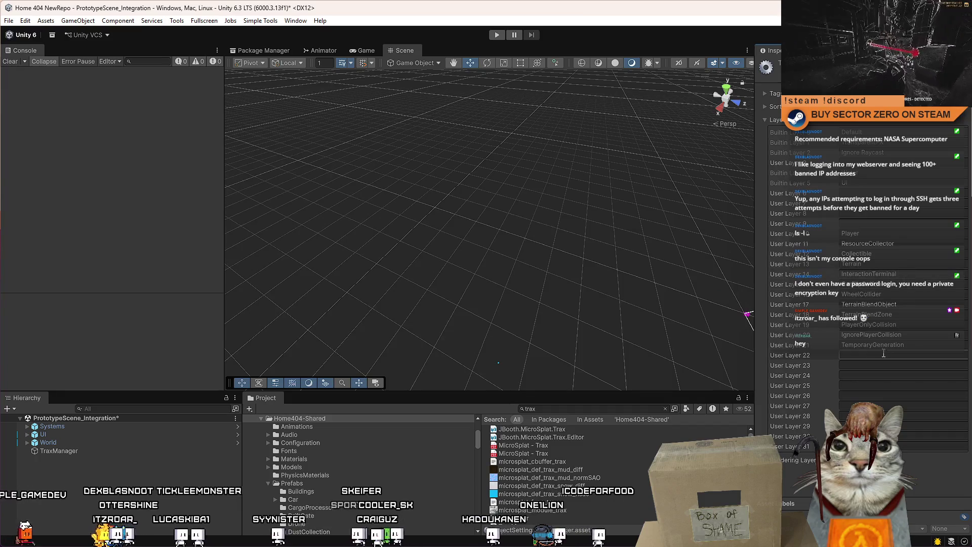
Name User Layer 22 'MicroSplatTrax' and reselect the TraxManager object.
{"action": "left_click", "coordinate": [880, 355]}
{"action": "type", "text": "Trax"}
{"action": "left_click", "coordinate": [841, 355]}
{"action": "type", "text": "Micro"}
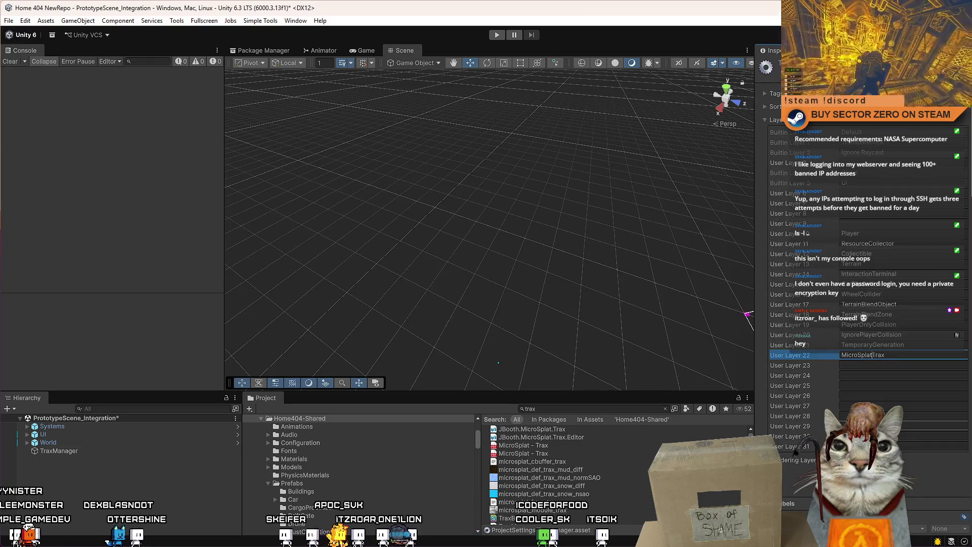
{"action": "left_click", "coordinate": [84, 454]}
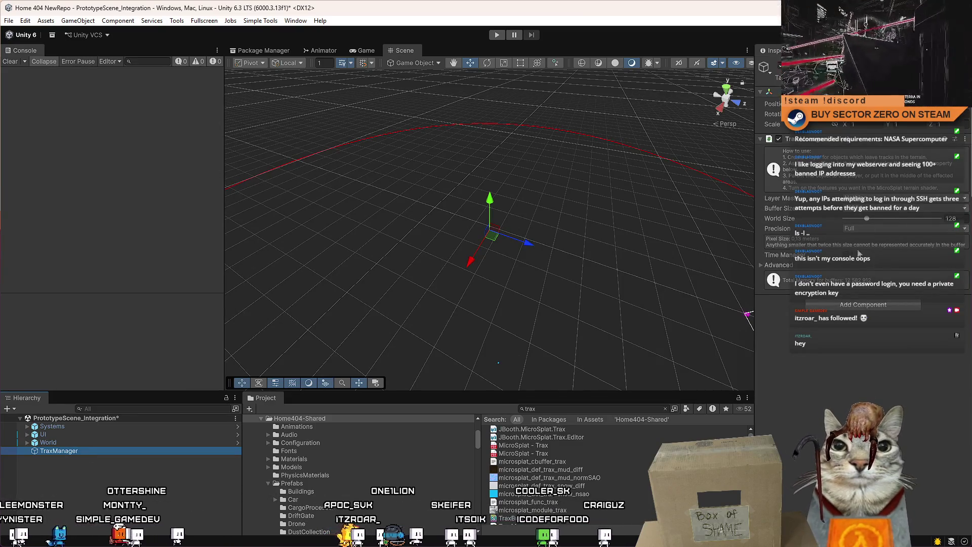
Expand Trax Manager's Advanced settings and include MicroSplatTrax in its Layer Mask.
{"action": "left_click", "coordinate": [761, 264]}
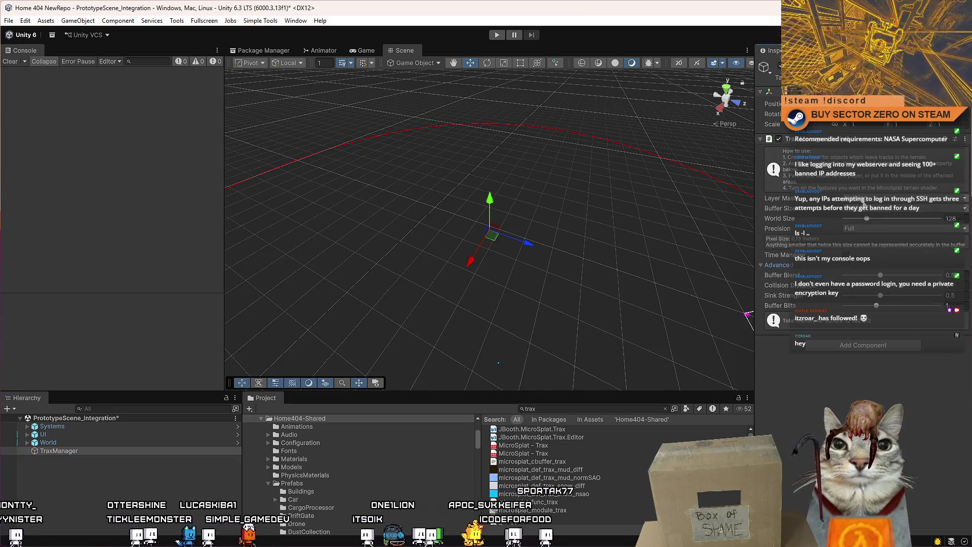
{"action": "left_click", "coordinate": [886, 197]}
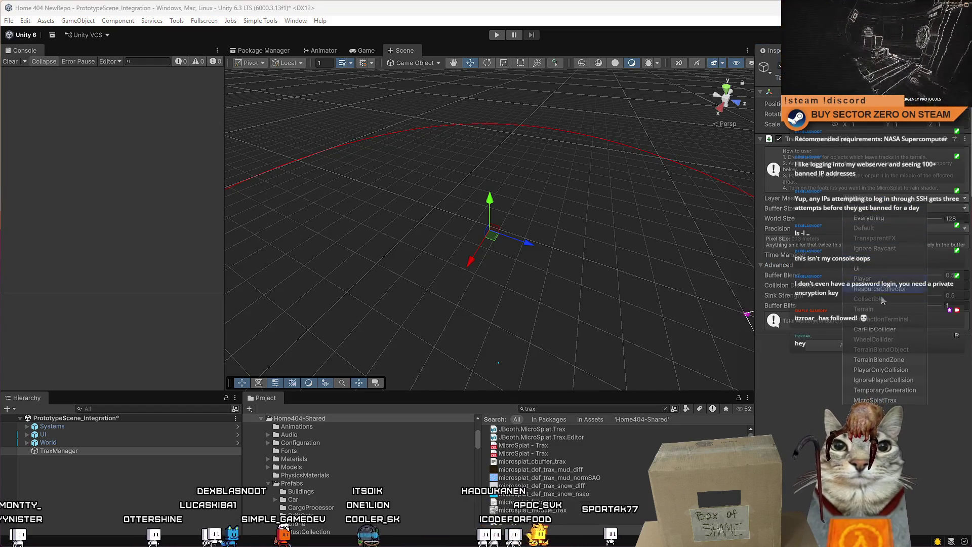
{"action": "left_click", "coordinate": [875, 400]}
{"action": "key", "text": "Escape"}
{"action": "type", "text": "micro"}
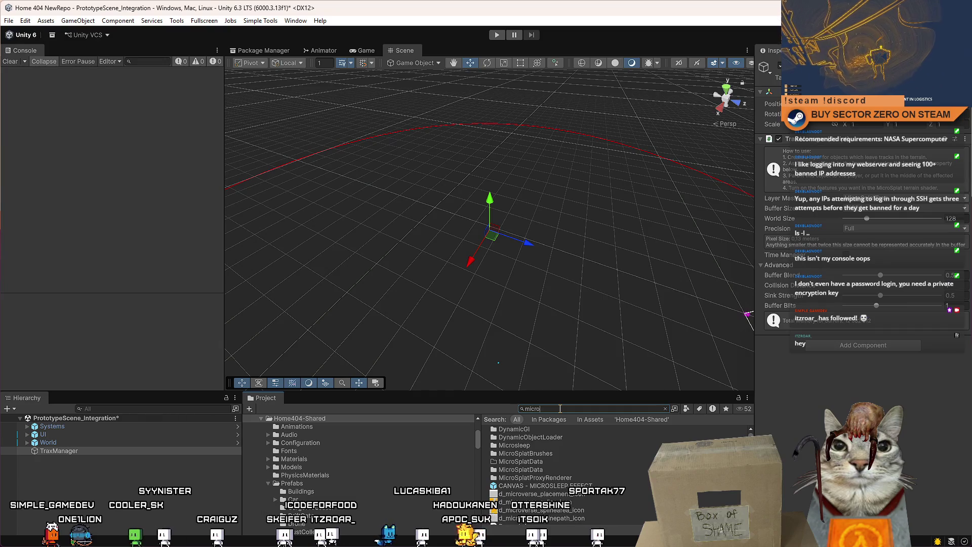
Search the project for 'microsplat t:shader' and select the MicroSplat 1 shader.
{"action": "type", "text": "splay"}
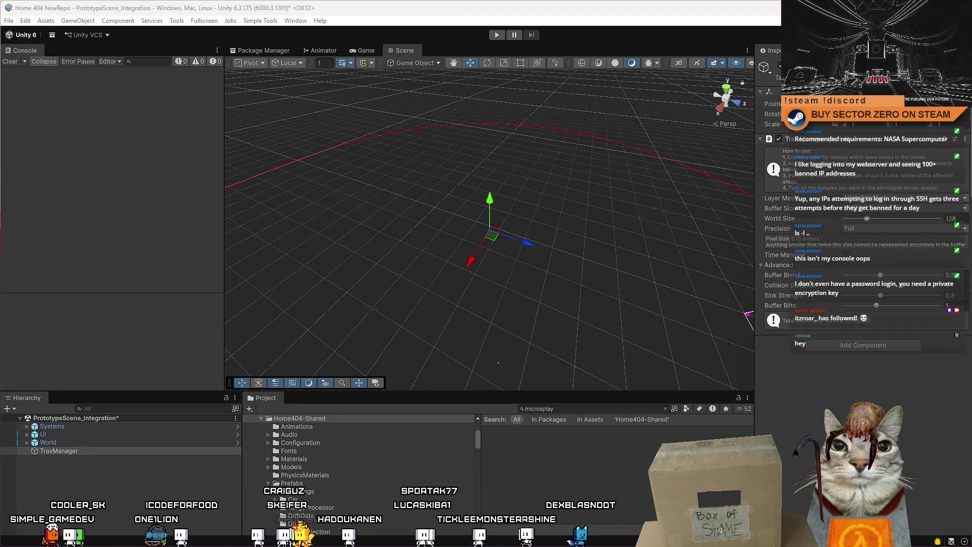
{"action": "key", "text": "Right"}
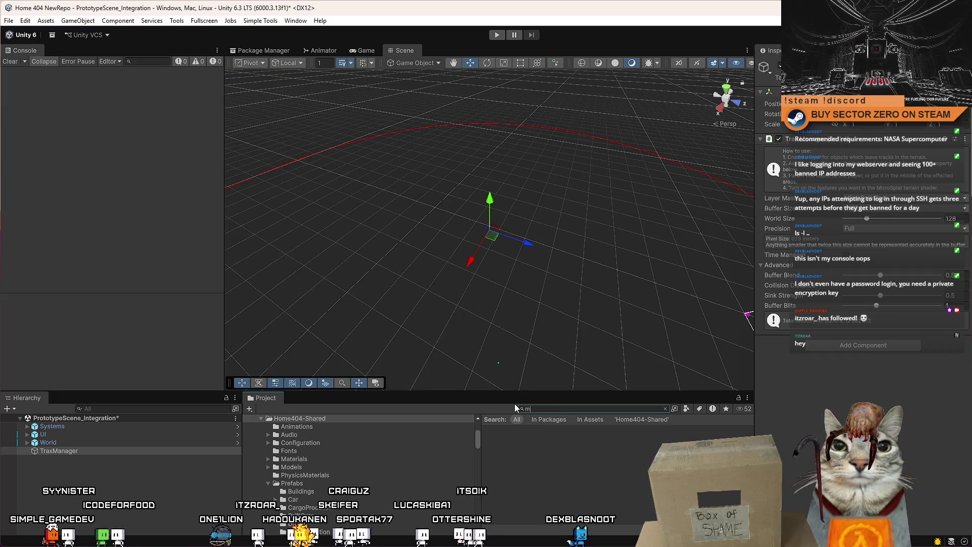
{"action": "key", "text": "BackSpace"}
{"action": "type", "text": "t"}
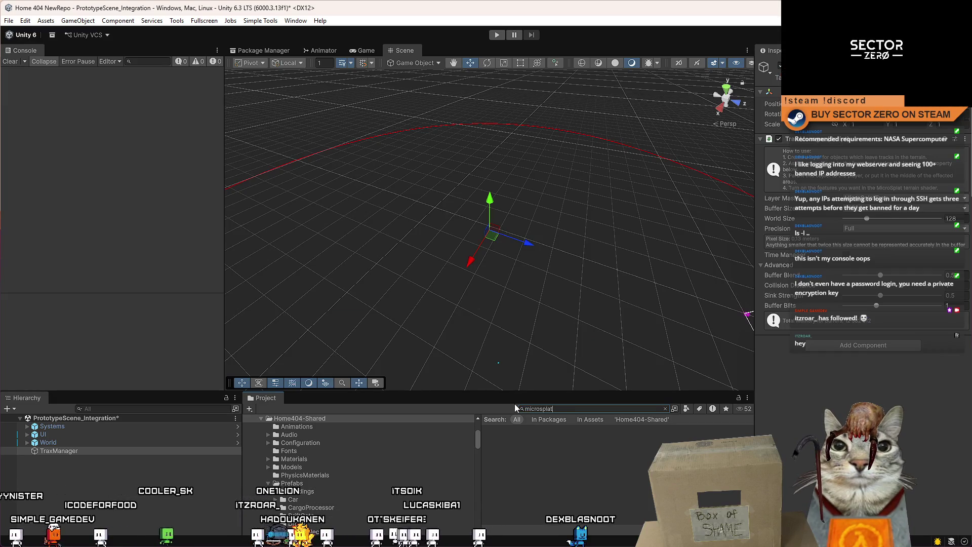
{"action": "scroll", "coordinate": [557, 475], "scroll_direction": "up", "scroll_amount": 5}
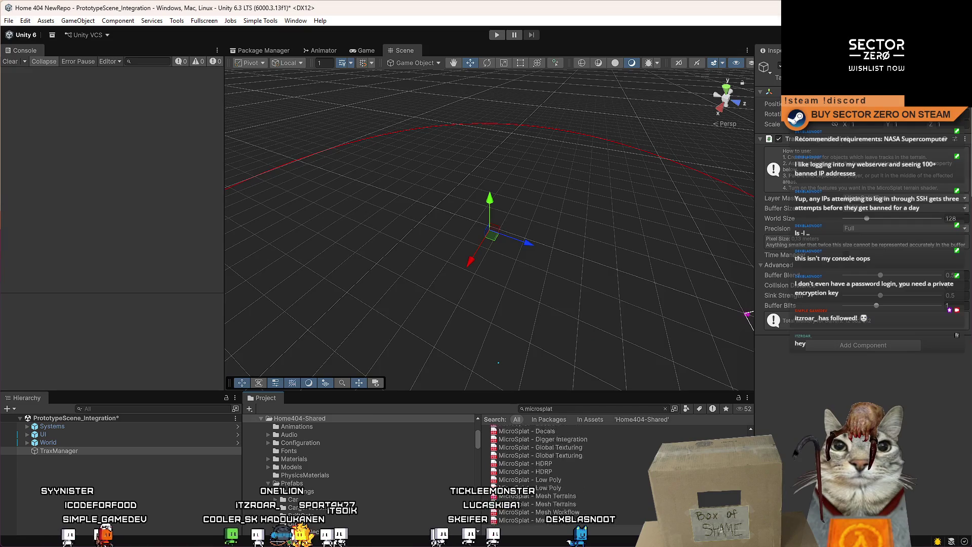
{"action": "left_click", "coordinate": [627, 409]}
{"action": "type", "text": "t:shader"}
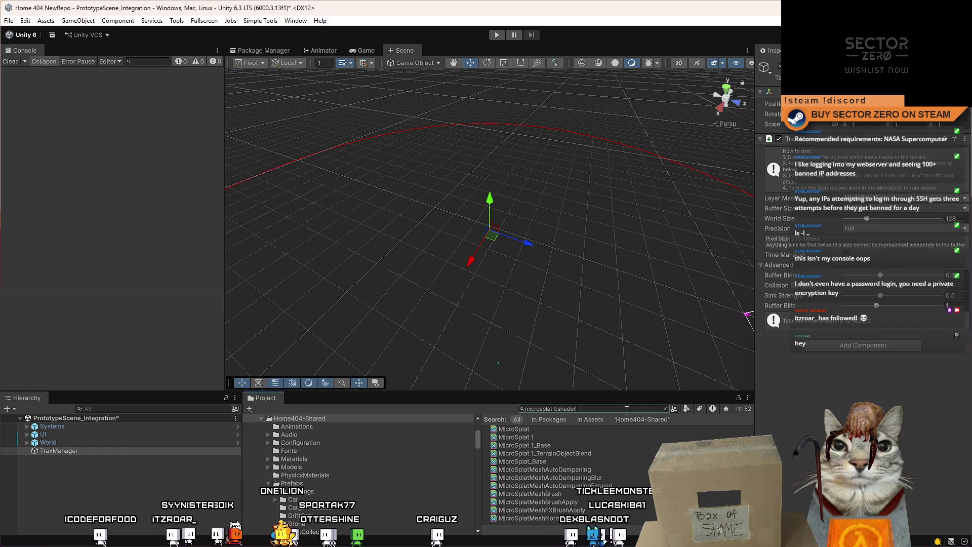
{"action": "left_click", "coordinate": [551, 437]}
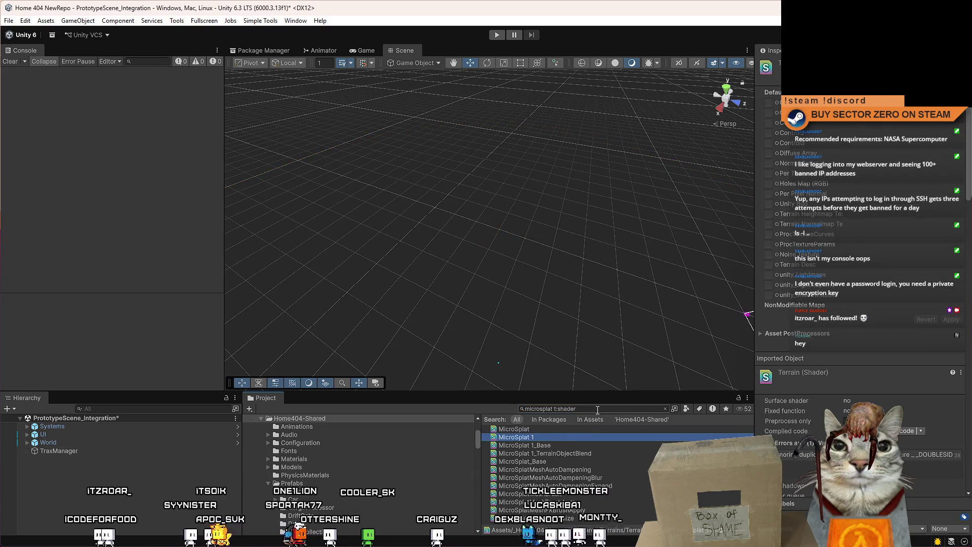
Select the MicroSplat 1 material and scroll its Inspector down to the Trax settings.
{"action": "left_click", "coordinate": [665, 408]}
{"action": "left_click", "coordinate": [558, 430]}
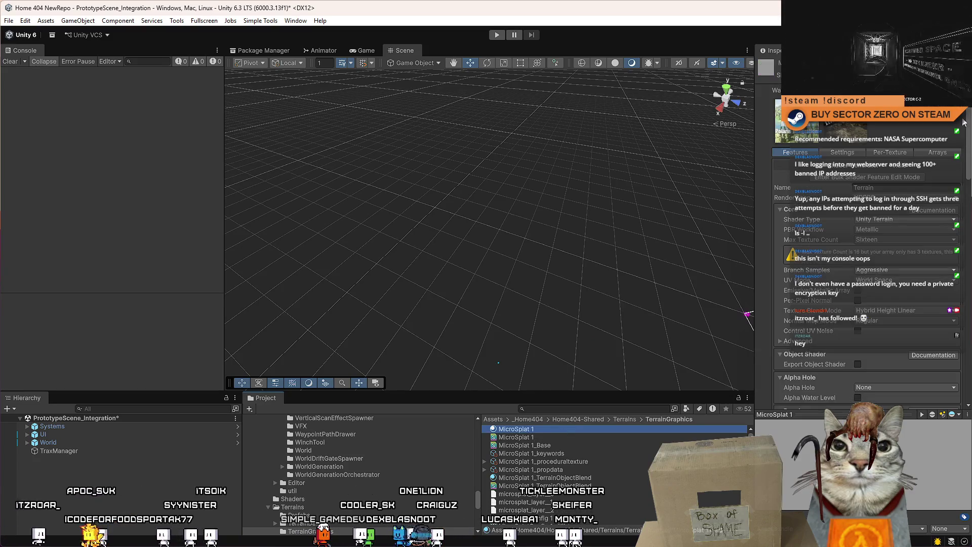
{"action": "left_click_drag", "start_coordinate": [969, 109], "coordinate": [970, 110]}
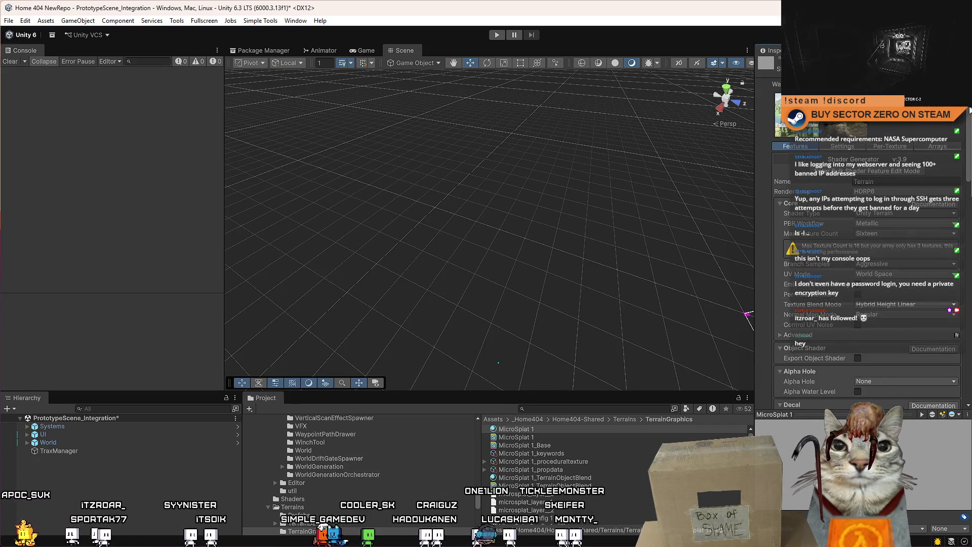
{"action": "left_click_drag", "start_coordinate": [970, 109], "coordinate": [965, 345]}
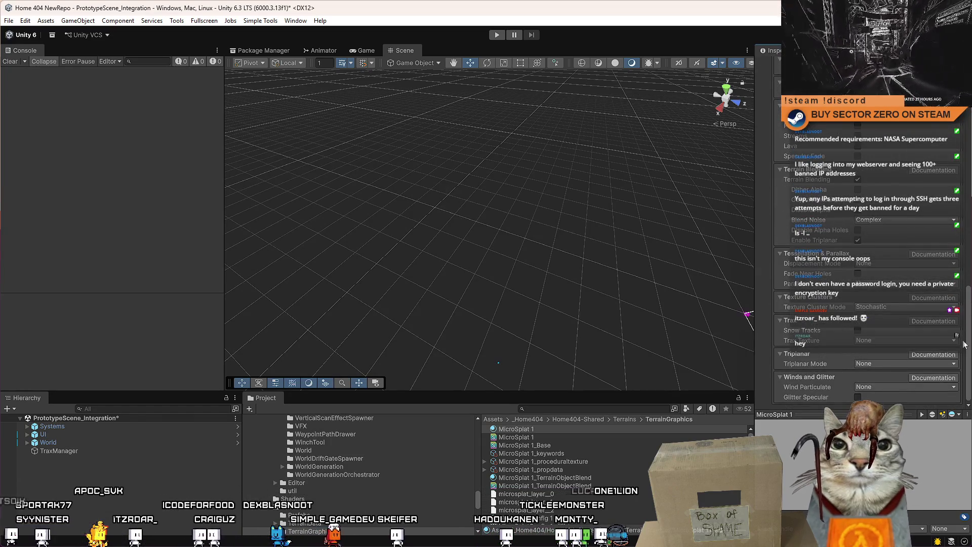
Set the MicroSplat 1 Trax Texture mode to Single and confirm it stays selected.
{"action": "left_click", "coordinate": [870, 340]}
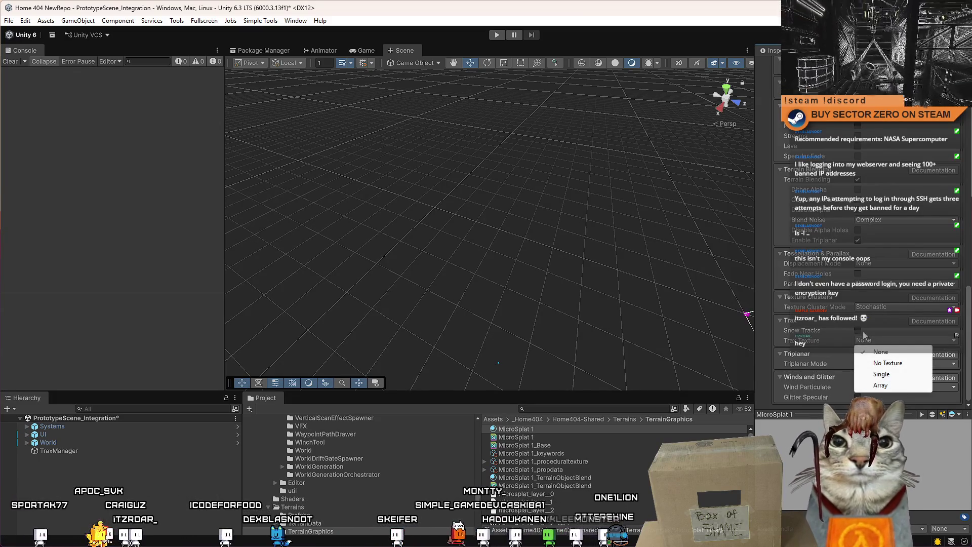
{"action": "left_click", "coordinate": [819, 329]}
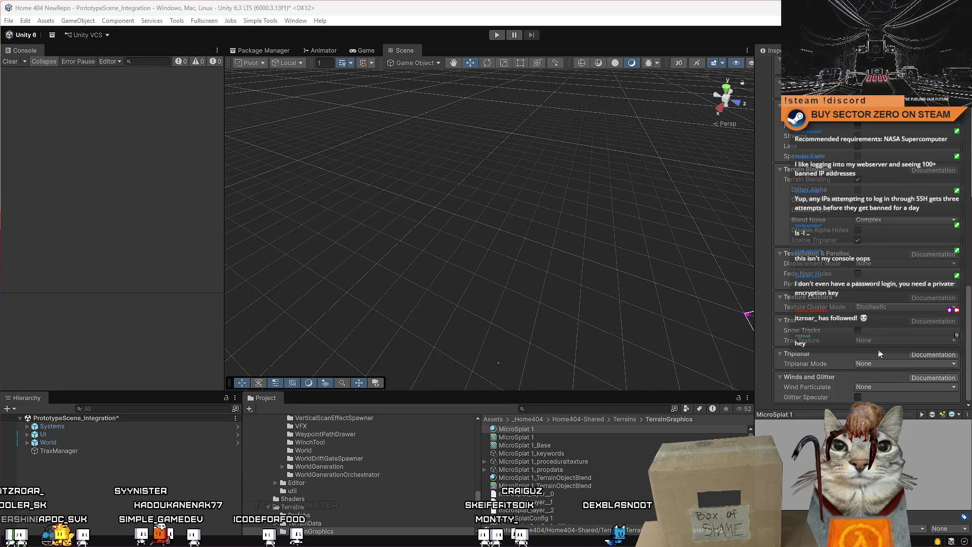
{"action": "left_click", "coordinate": [880, 363]}
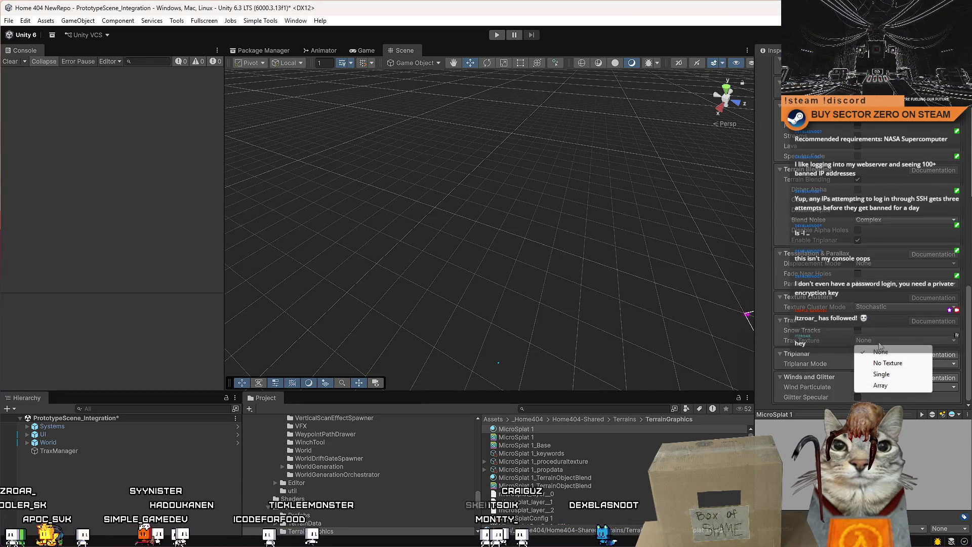
{"action": "left_click", "coordinate": [895, 385]}
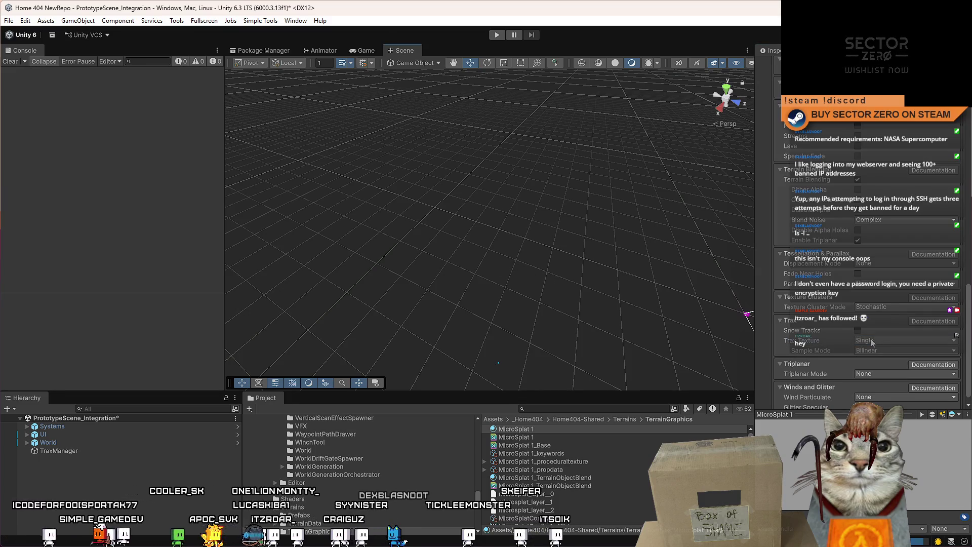
{"action": "left_click", "coordinate": [868, 343]}
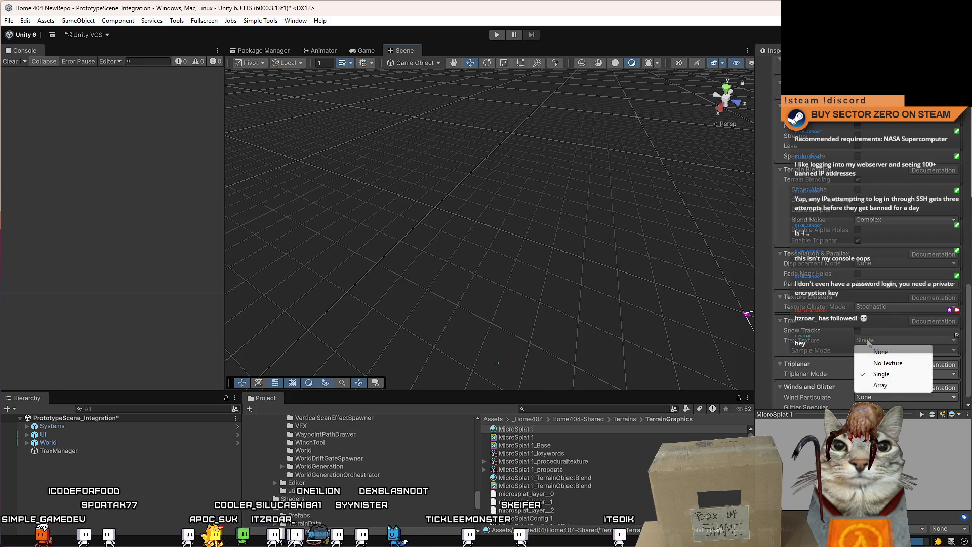
{"action": "key", "text": "Escape"}
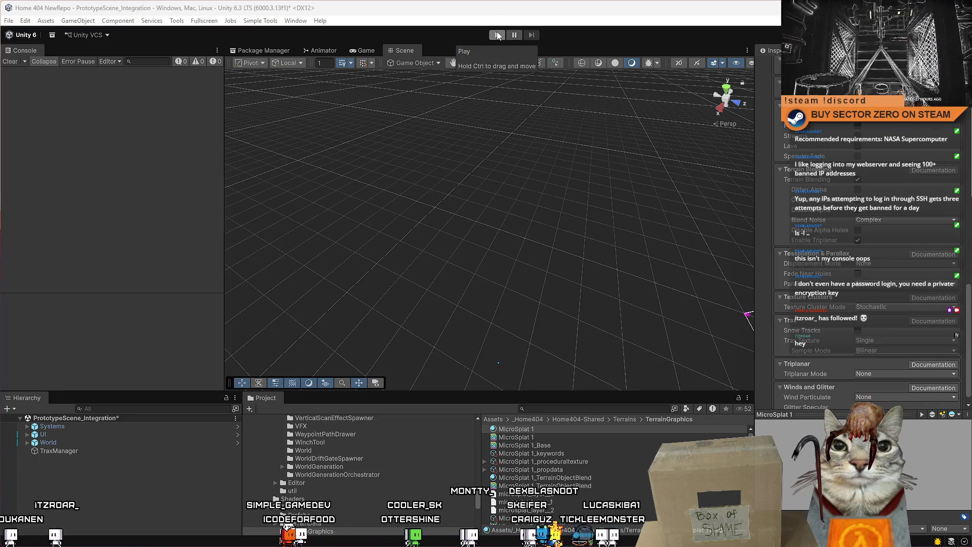
Enter Play mode, start the game from its menu and drive the rover with WASD.
{"action": "left_click", "coordinate": [499, 35]}
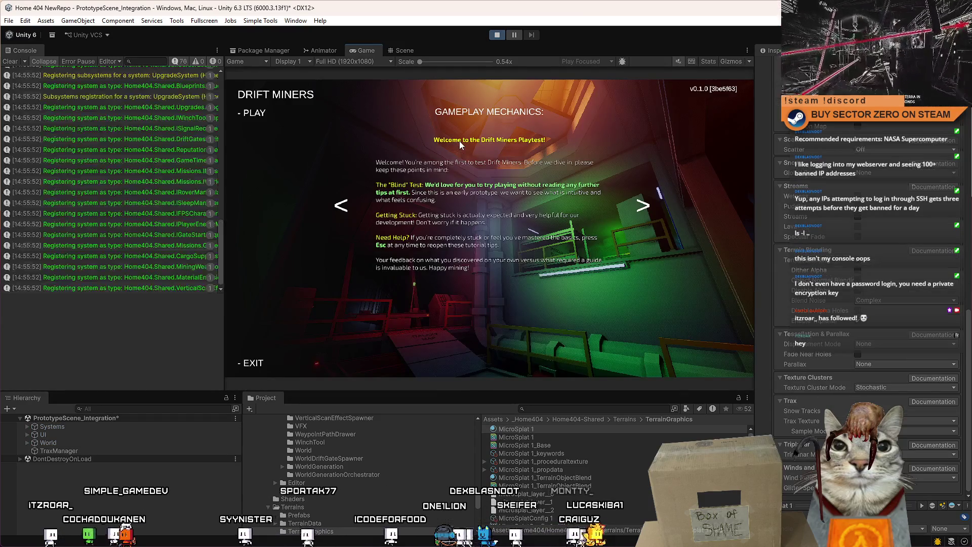
{"action": "left_click", "coordinate": [253, 113]}
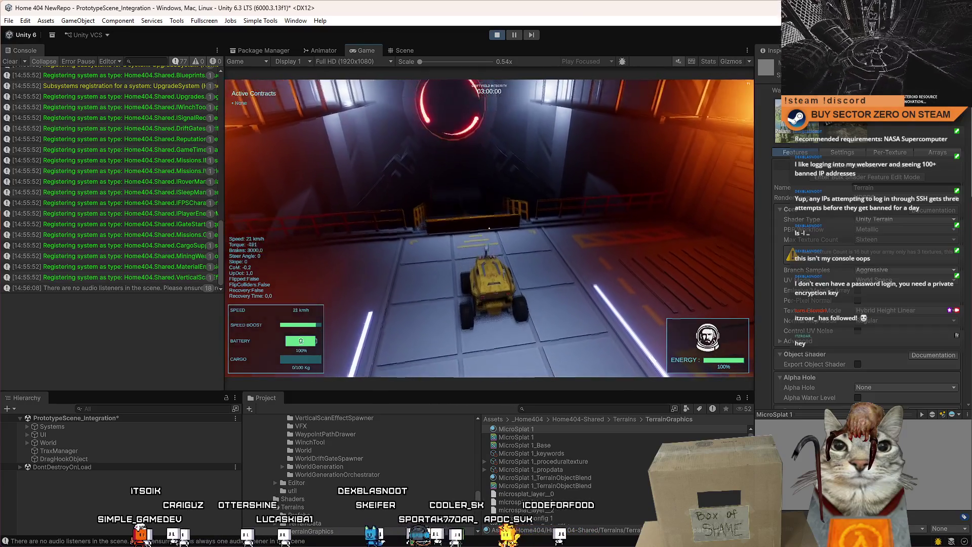
{"action": "key", "text": "w"}
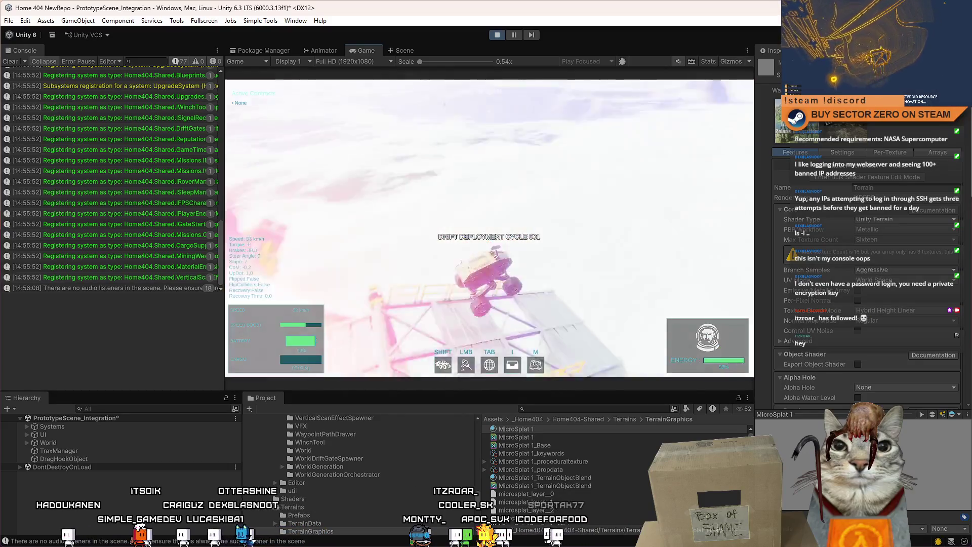
{"action": "key", "text": "w"}
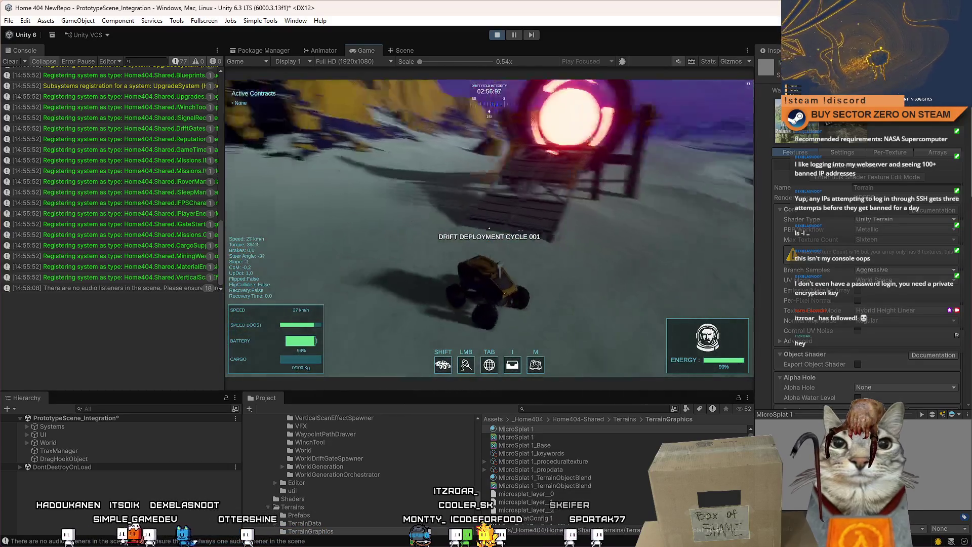
{"action": "key", "text": "a"}
{"action": "key", "text": "s"}
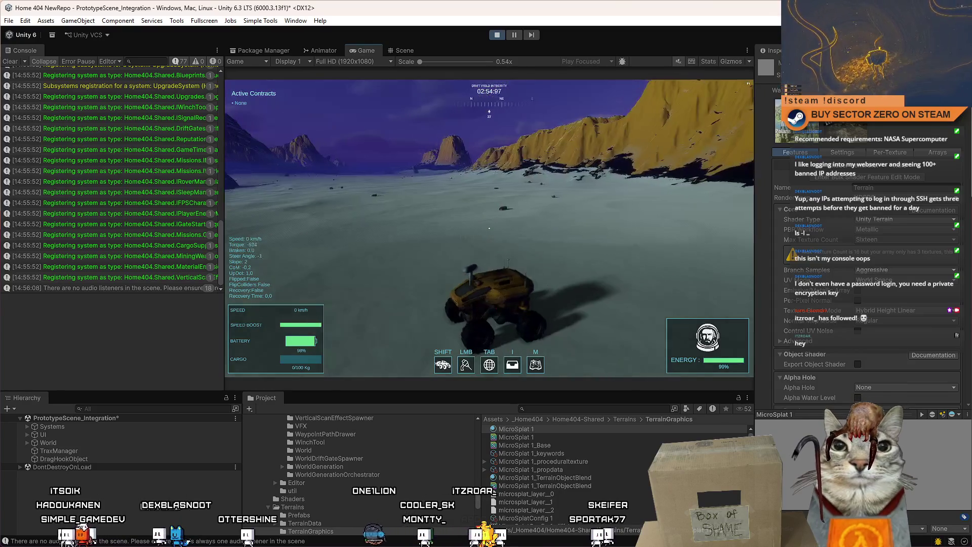
{"action": "key", "text": "Escape"}
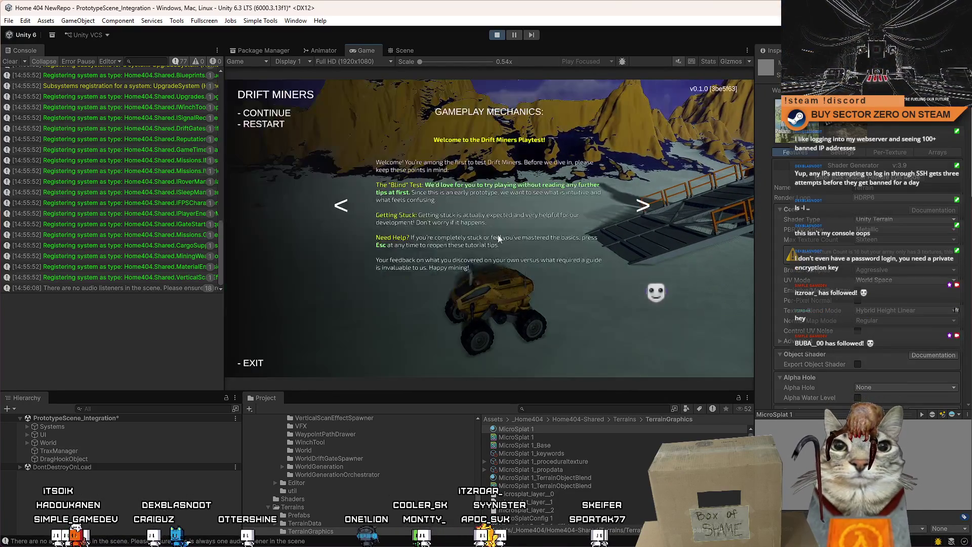
{"action": "key", "text": "Escape"}
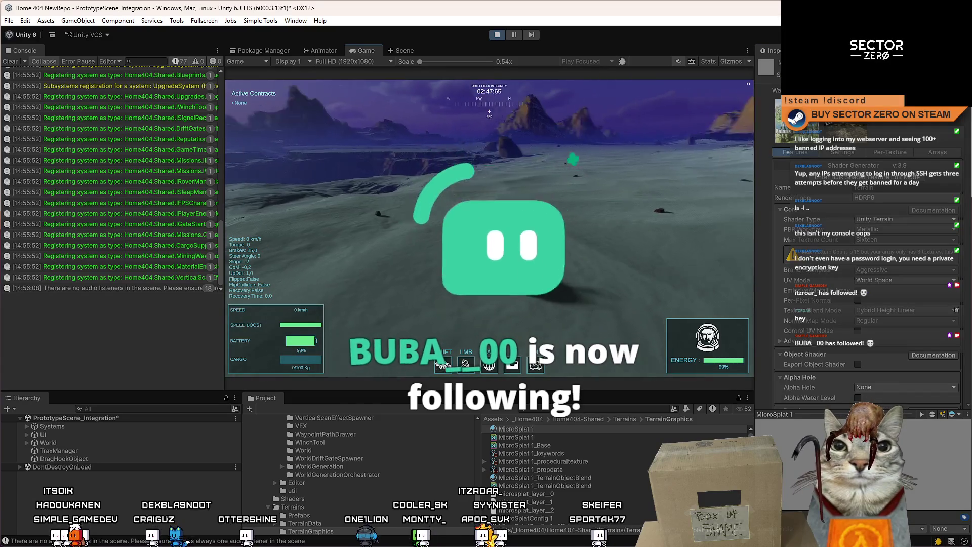
{"action": "key", "text": "Escape"}
{"action": "key", "text": "Escape"}
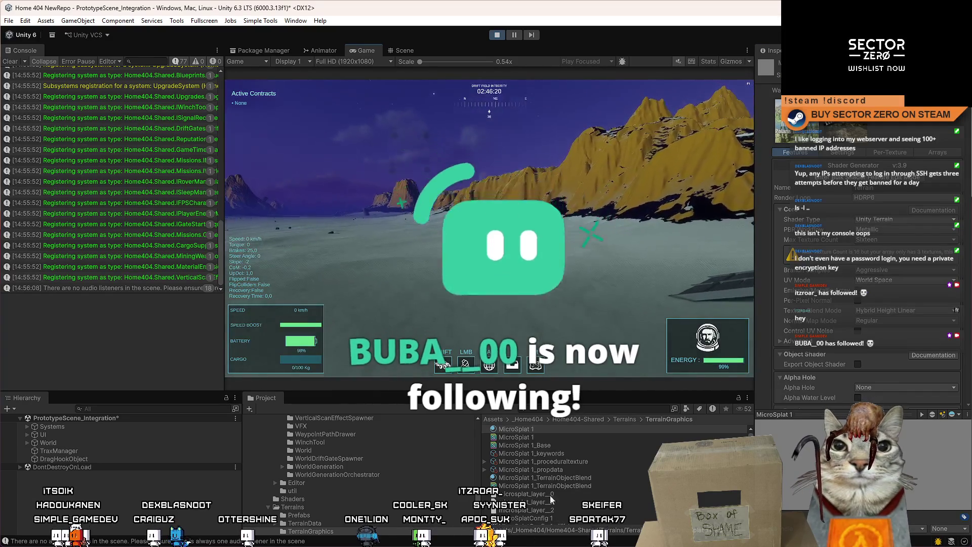
Change the Trax Sample Mode in the MicroSplat 1 material settings.
{"action": "left_click", "coordinate": [526, 469]}
{"action": "left_click", "coordinate": [544, 428]}
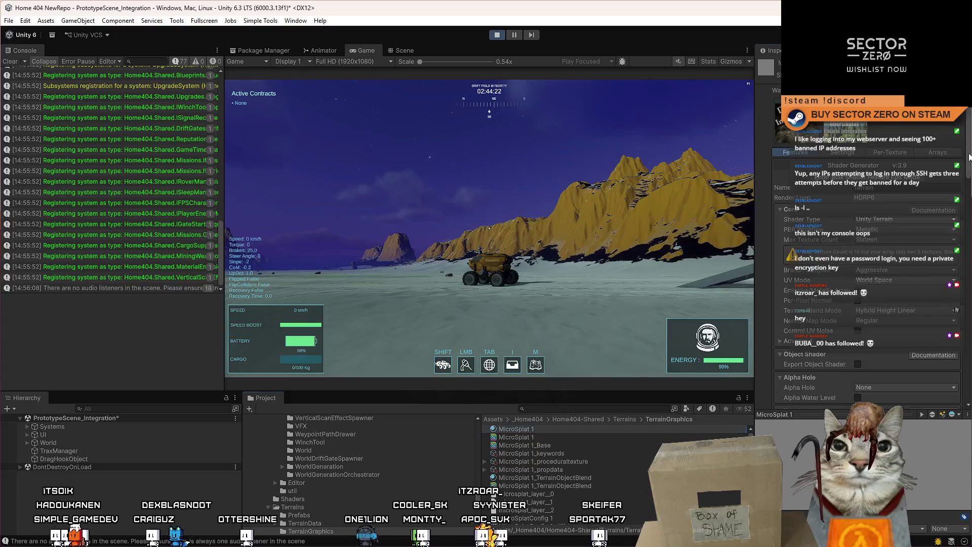
{"action": "left_click_drag", "start_coordinate": [970, 346], "coordinate": [969, 413]}
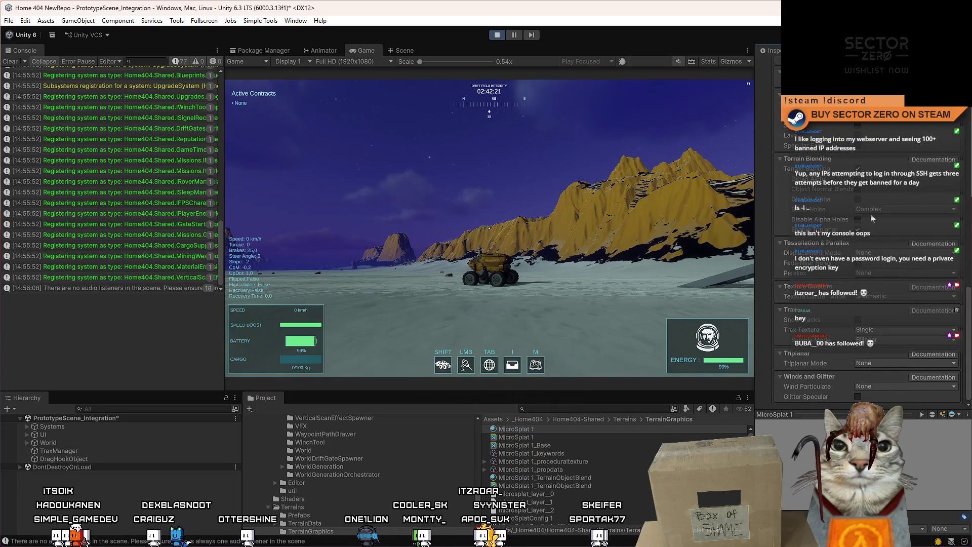
{"action": "left_click", "coordinate": [889, 356]}
{"action": "left_click", "coordinate": [886, 339]}
{"action": "left_click", "coordinate": [886, 362]}
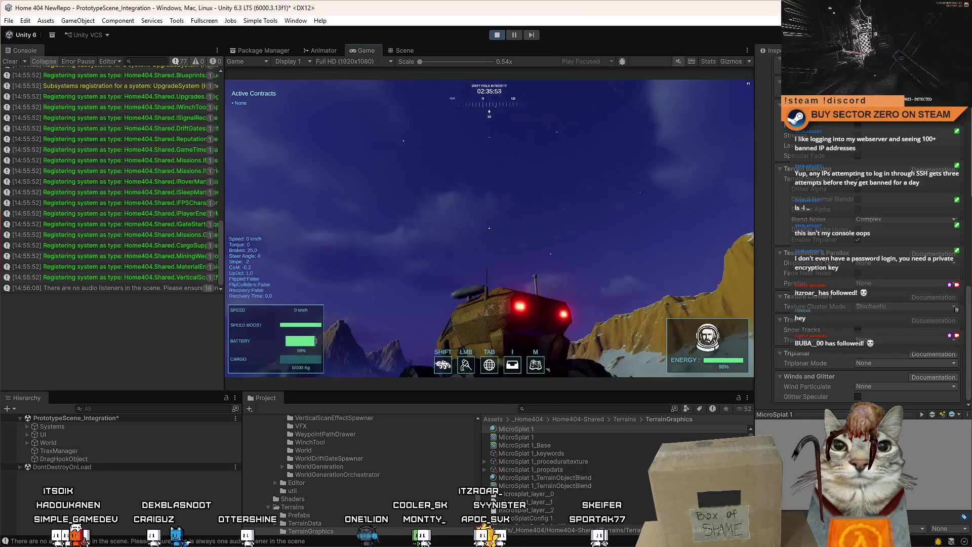
{"action": "key", "text": "Escape"}
{"action": "key", "text": "Escape"}
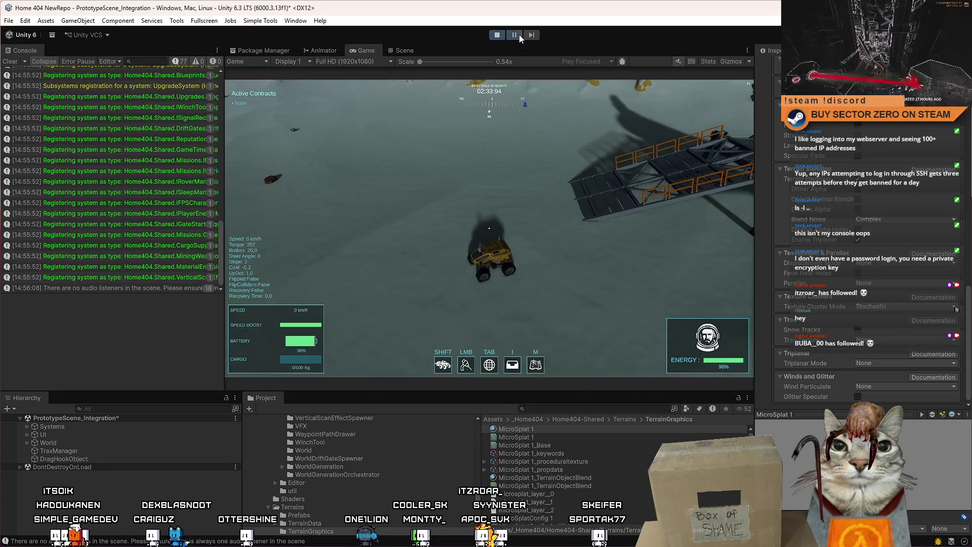
Switch to the Scene view and frame the TraxManager object.
{"action": "left_click", "coordinate": [405, 51]}
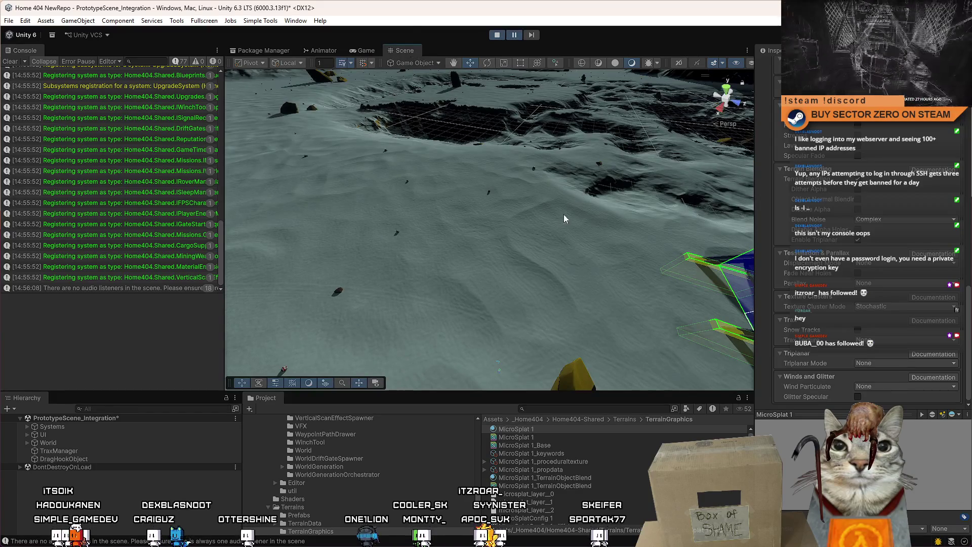
{"action": "key", "text": "f"}
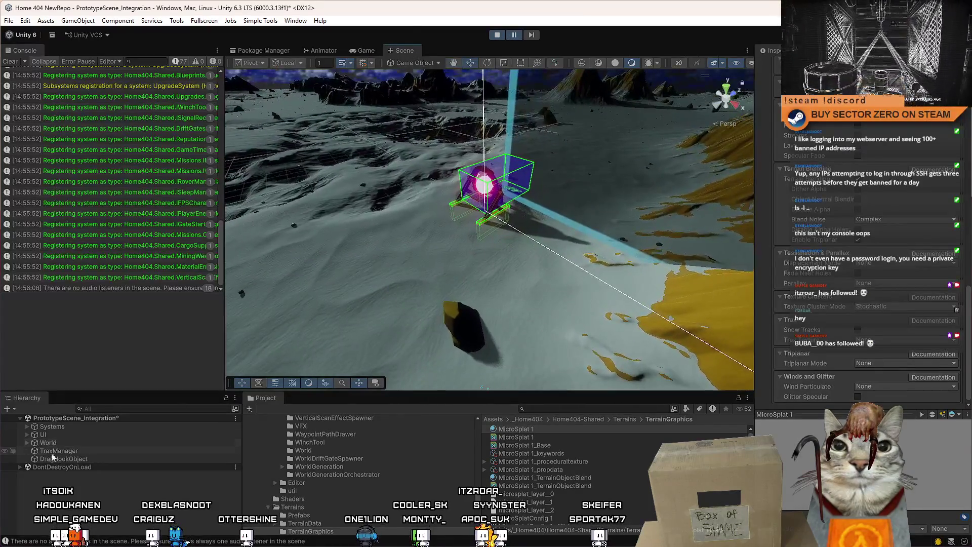
{"action": "left_click", "coordinate": [88, 451]}
{"action": "key", "text": "f"}
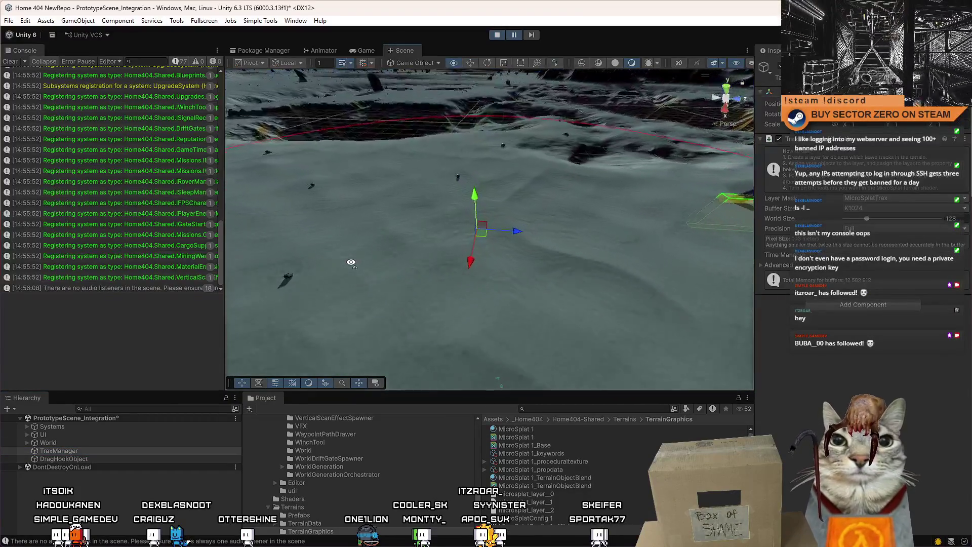
{"action": "left_click_drag", "start_coordinate": [351, 262], "coordinate": [366, 261]}
Add a 3D Sphere to the scene and set its layer to MicroSplatTrax.
{"action": "left_click", "coordinate": [78, 21]}
{"action": "mouse_move", "coordinate": [111, 87]}
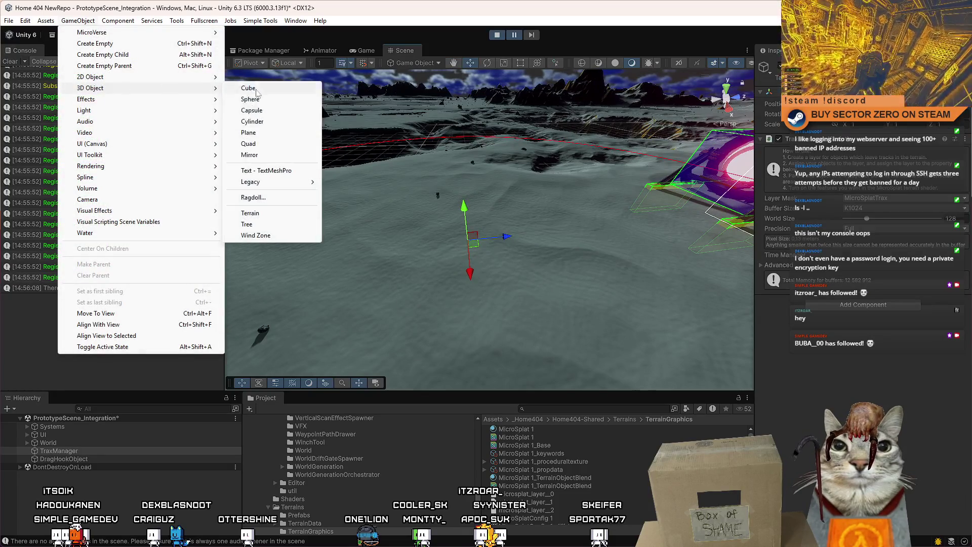
{"action": "left_click", "coordinate": [268, 99]}
{"action": "key", "text": "f"}
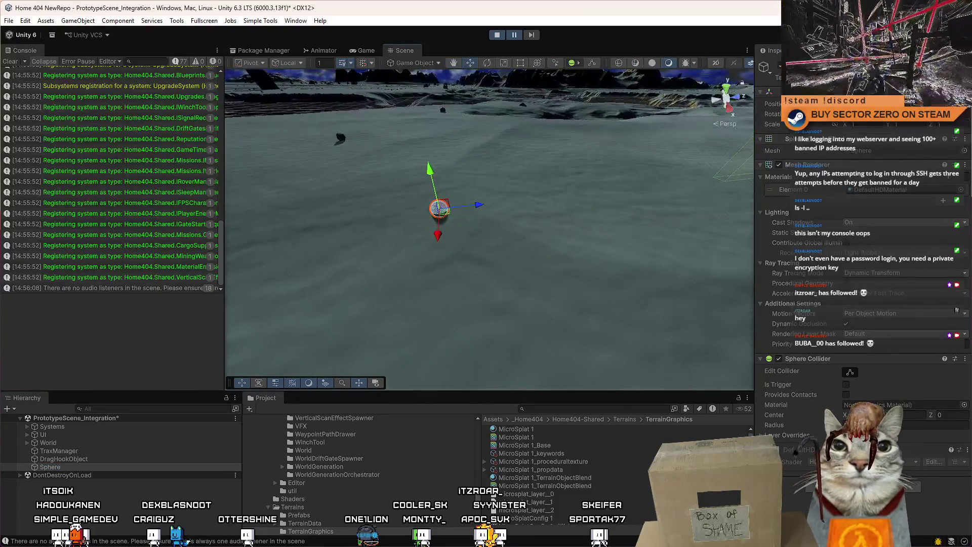
{"action": "left_click", "coordinate": [926, 76]}
{"action": "left_click", "coordinate": [920, 279]}
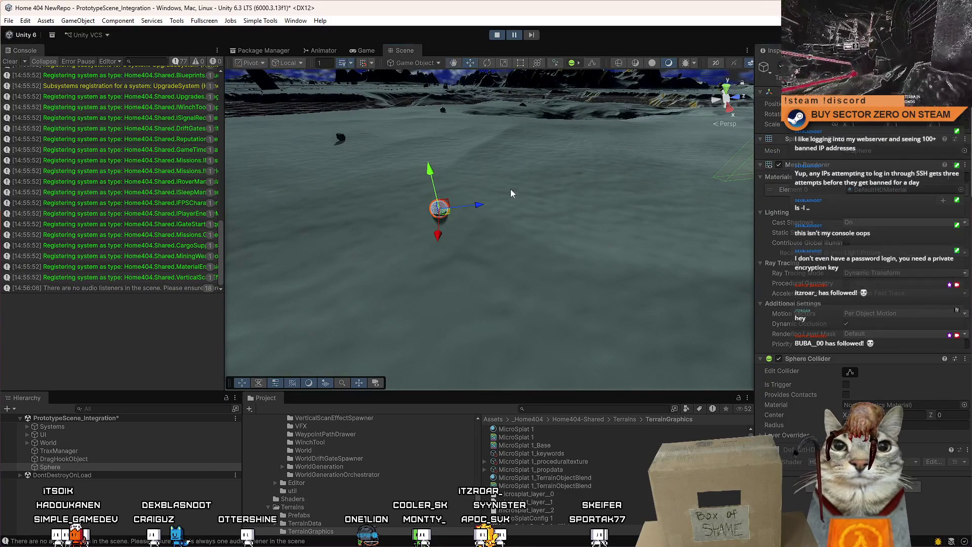
Drag the sphere across the terrain toward the upper right and view it near the gate.
{"action": "left_click", "coordinate": [405, 50]}
{"action": "mouse_move", "coordinate": [484, 229]}
{"action": "left_mouse_down"}
{"action": "mouse_move", "coordinate": [494, 343]}
{"action": "mouse_move", "coordinate": [498, 178]}
{"action": "mouse_move", "coordinate": [631, 264]}
{"action": "mouse_move", "coordinate": [547, 249]}
{"action": "left_mouse_up"}
{"action": "mouse_move", "coordinate": [486, 227]}
{"action": "left_mouse_down"}
{"action": "mouse_move", "coordinate": [343, 98]}
{"action": "mouse_move", "coordinate": [419, 137]}
{"action": "mouse_move", "coordinate": [664, 126]}
{"action": "left_mouse_up"}
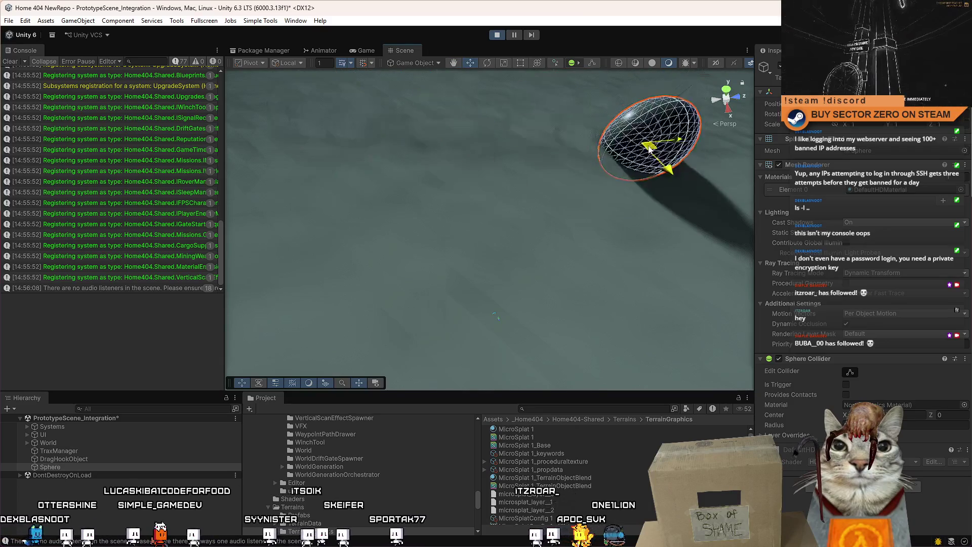
{"action": "key", "text": "f"}
{"action": "mouse_move", "coordinate": [738, 134]}
{"action": "left_mouse_down"}
{"action": "mouse_move", "coordinate": [516, 178]}
{"action": "mouse_move", "coordinate": [454, 169]}
{"action": "mouse_move", "coordinate": [435, 202]}
{"action": "left_mouse_up"}
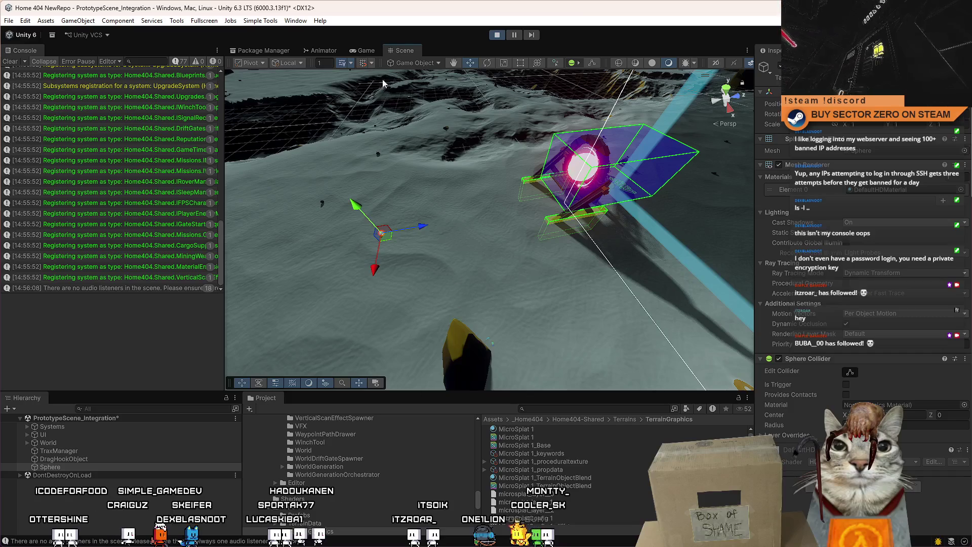
{"action": "mouse_move", "coordinate": [575, 216]}
{"action": "left_mouse_down"}
{"action": "mouse_move", "coordinate": [552, 199]}
{"action": "mouse_move", "coordinate": [424, 353]}
{"action": "left_mouse_up"}
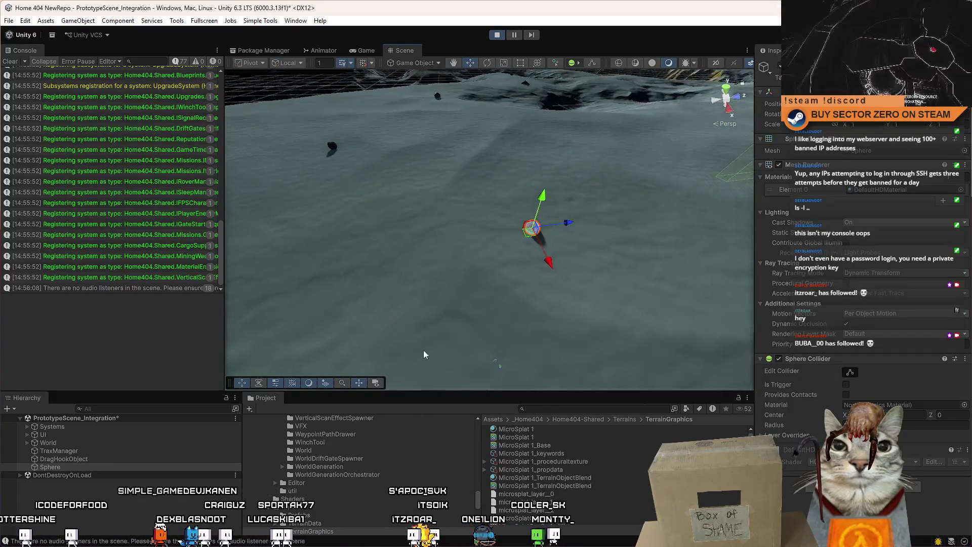
Raise TraxManager's Advanced Sink Strength to about 0.862.
{"action": "left_click", "coordinate": [84, 451]}
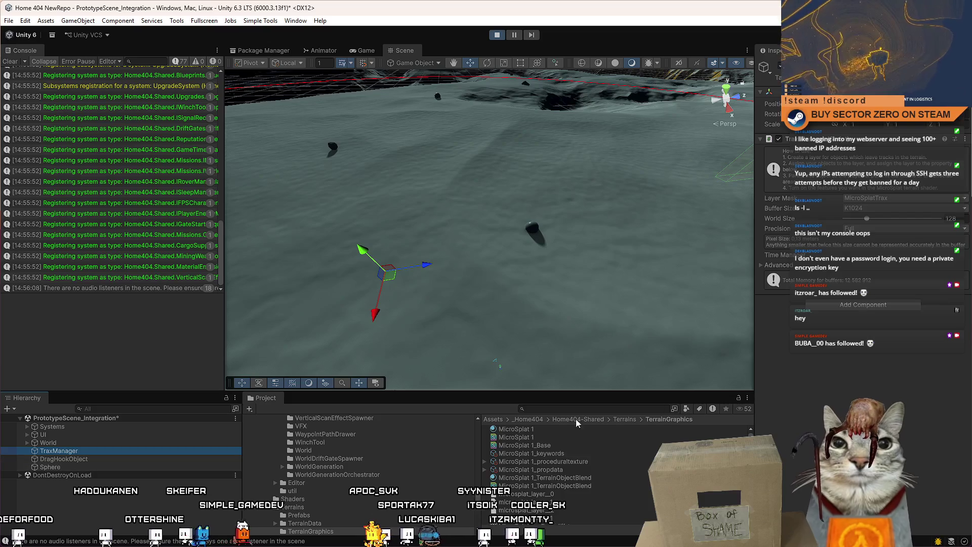
{"action": "left_click", "coordinate": [762, 264]}
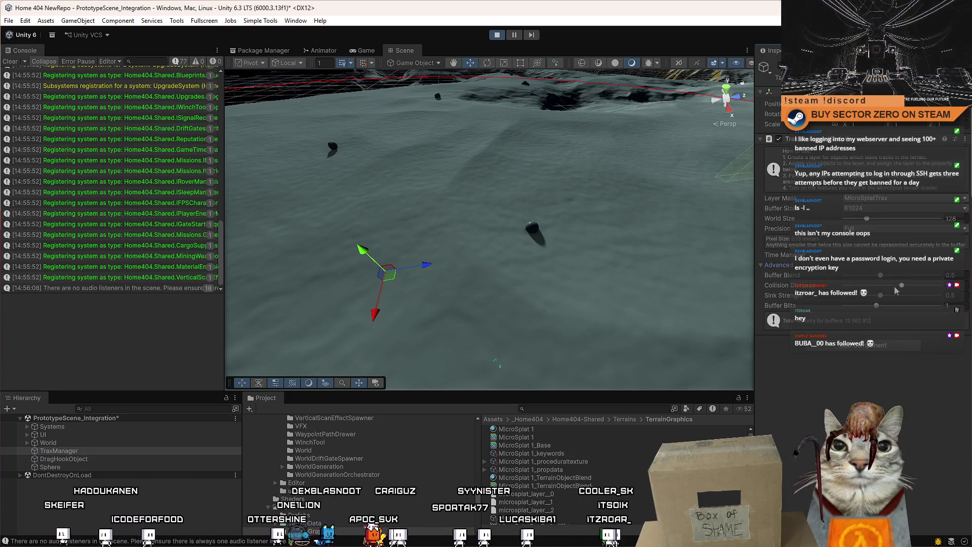
{"action": "left_click_drag", "start_coordinate": [894, 299], "coordinate": [943, 299]}
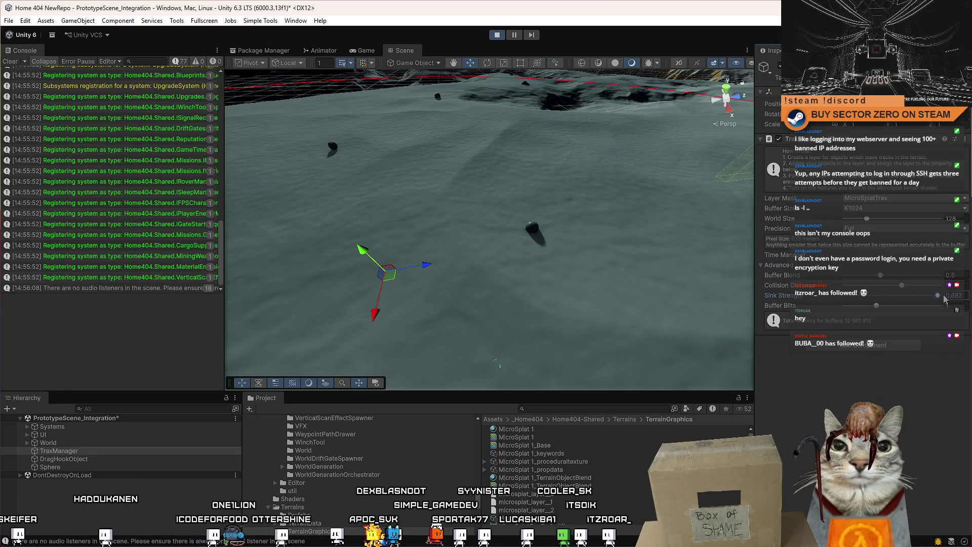
Push the sphere across the terrain to test the deeper sinking, then reselect TraxManager.
{"action": "key", "text": "f"}
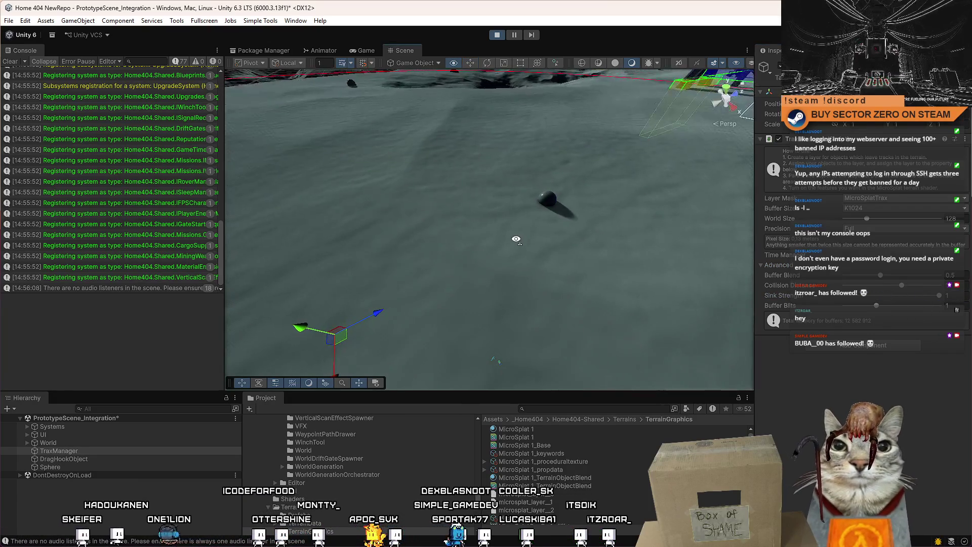
{"action": "left_click", "coordinate": [551, 209]}
{"action": "mouse_move", "coordinate": [404, 268]}
{"action": "left_mouse_down"}
{"action": "mouse_move", "coordinate": [512, 307]}
{"action": "mouse_move", "coordinate": [471, 200]}
{"action": "mouse_move", "coordinate": [601, 230]}
{"action": "mouse_move", "coordinate": [643, 221]}
{"action": "left_mouse_up"}
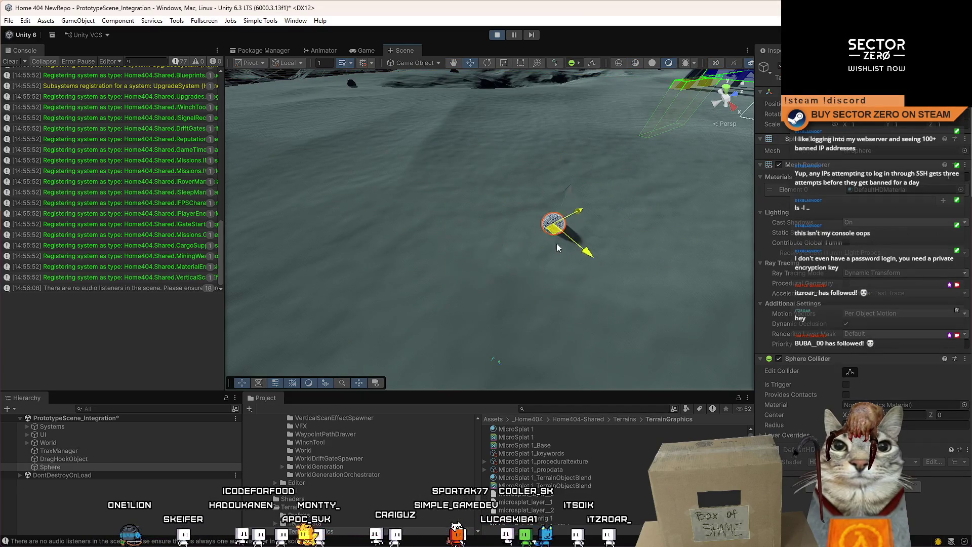
{"action": "left_click_drag", "start_coordinate": [619, 293], "coordinate": [578, 296]}
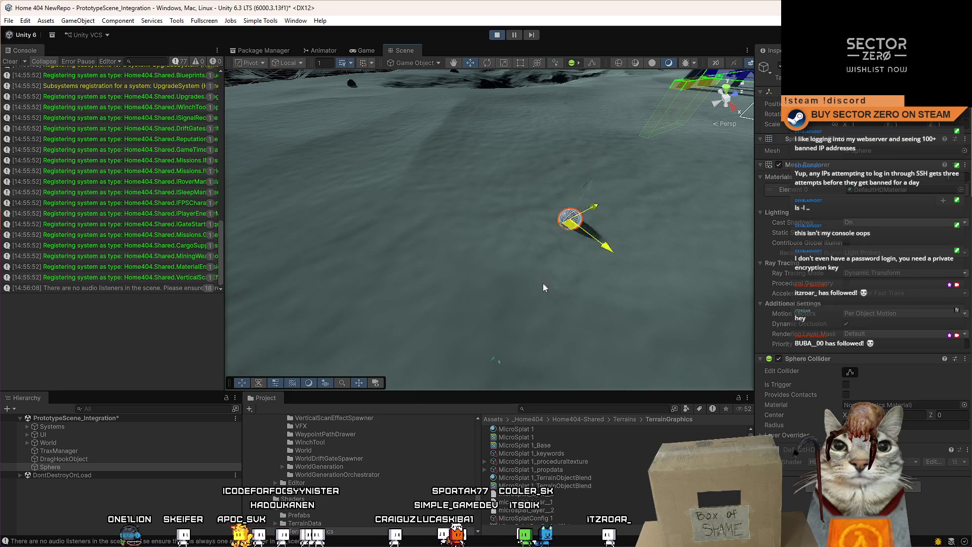
{"action": "mouse_move", "coordinate": [527, 267]}
{"action": "left_mouse_down"}
{"action": "mouse_move", "coordinate": [446, 253]}
{"action": "mouse_move", "coordinate": [445, 276]}
{"action": "mouse_move", "coordinate": [428, 120]}
{"action": "mouse_move", "coordinate": [479, 312]}
{"action": "mouse_move", "coordinate": [446, 152]}
{"action": "left_mouse_up"}
{"action": "left_click_drag", "start_coordinate": [454, 208], "coordinate": [418, 333]}
{"action": "left_click", "coordinate": [86, 451]}
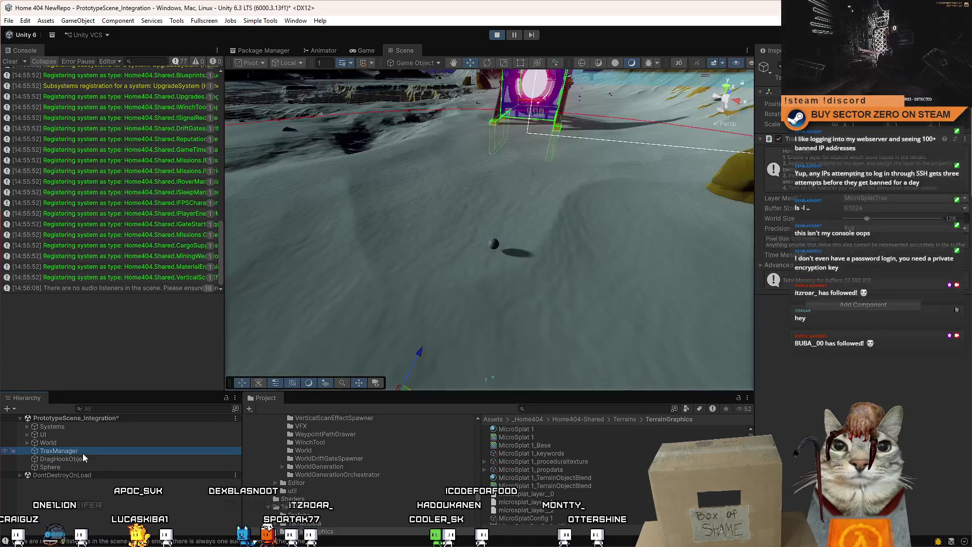
In MicroSplat 1's Trax section, enable Snow Tracks and set Trax Texture to No Texture.
{"action": "left_click", "coordinate": [560, 429]}
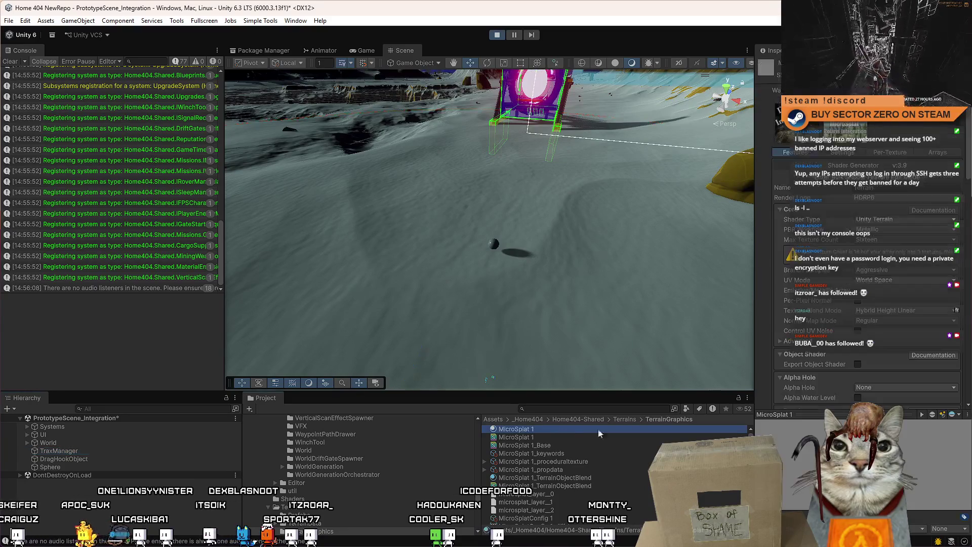
{"action": "scroll", "coordinate": [957, 310], "scroll_direction": "down", "scroll_amount": 10}
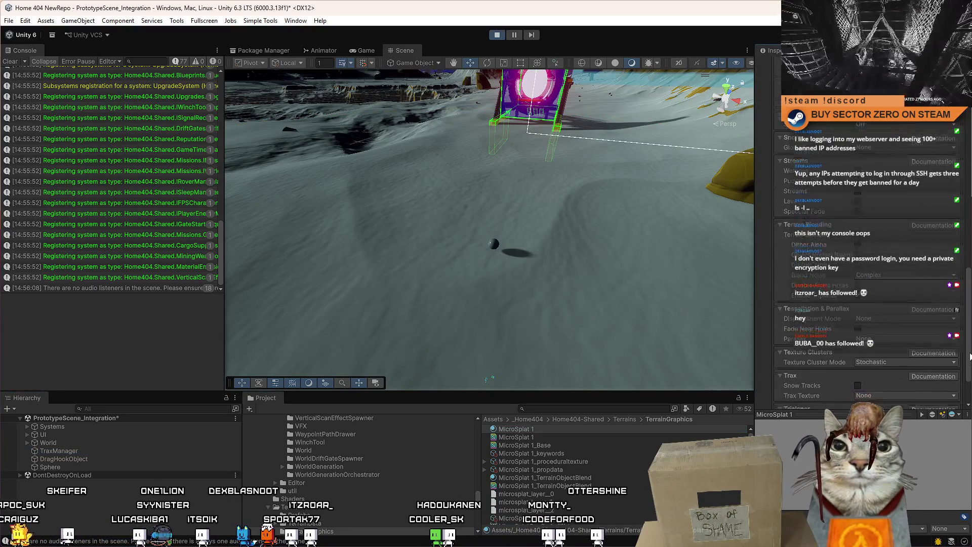
{"action": "left_click", "coordinate": [857, 329]}
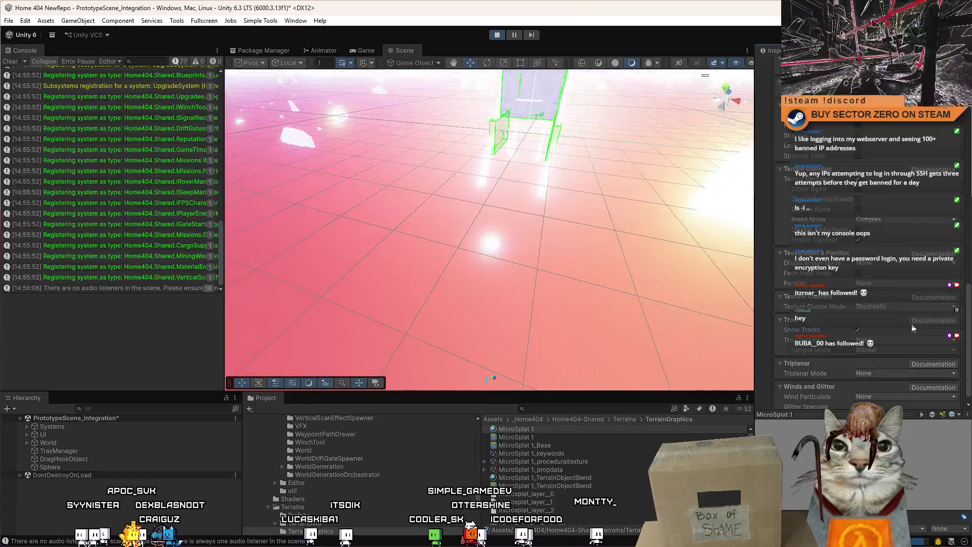
{"action": "left_click", "coordinate": [857, 329]}
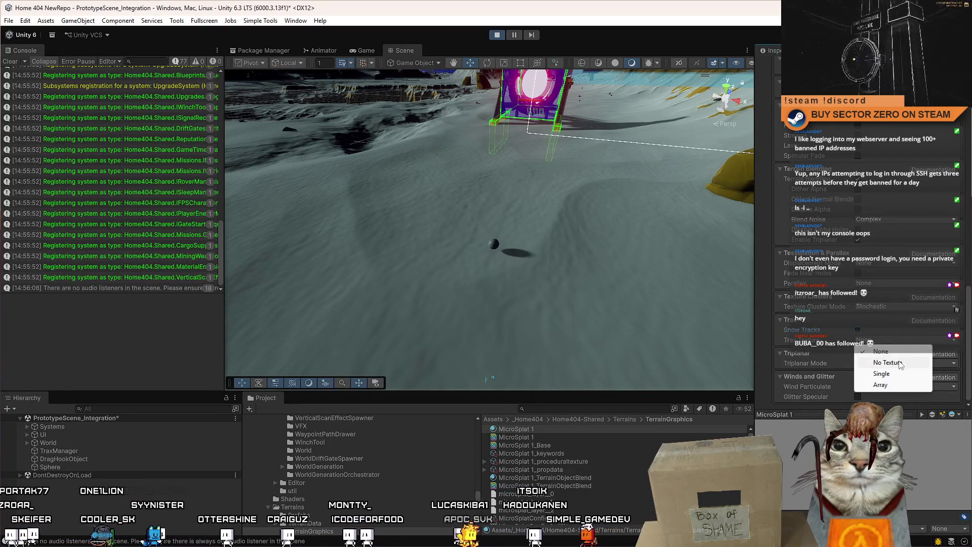
{"action": "left_click", "coordinate": [899, 363]}
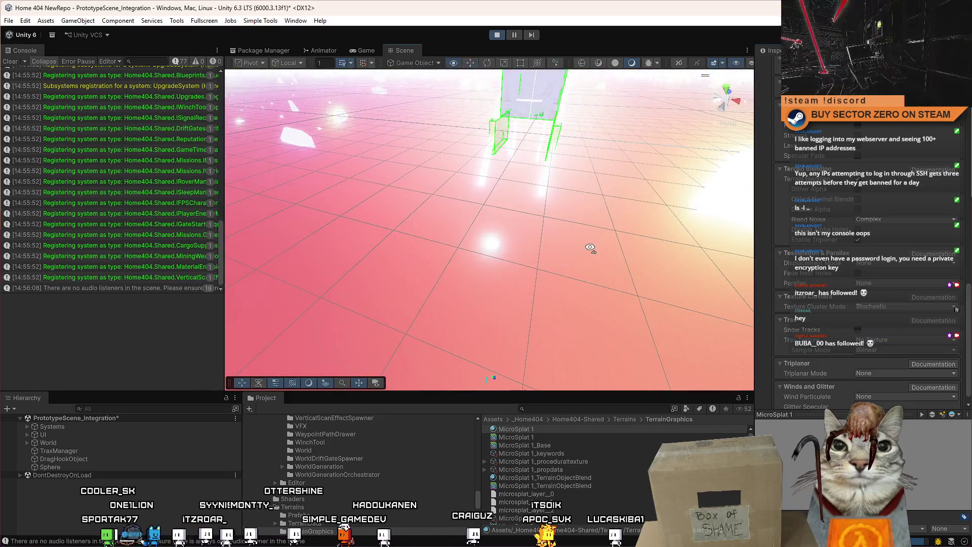
Drag the sphere up-right and then down across the snow to carve a figure-eight groove.
{"action": "mouse_move", "coordinate": [590, 247]}
{"action": "left_mouse_down"}
{"action": "mouse_move", "coordinate": [802, 237]}
{"action": "mouse_move", "coordinate": [716, 212]}
{"action": "mouse_move", "coordinate": [585, 275]}
{"action": "mouse_move", "coordinate": [538, 342]}
{"action": "mouse_move", "coordinate": [444, 301]}
{"action": "mouse_move", "coordinate": [486, 233]}
{"action": "left_mouse_up"}
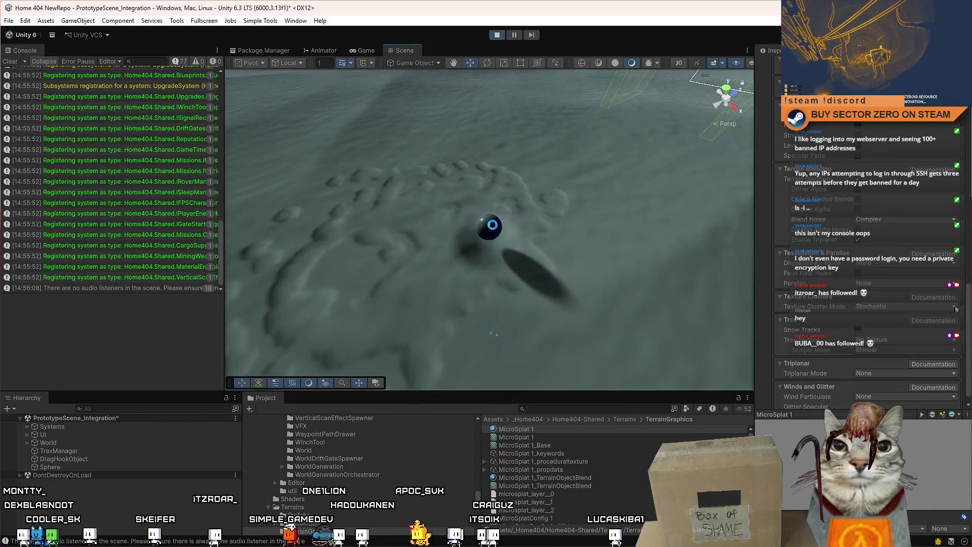
{"action": "left_click", "coordinate": [487, 224]}
{"action": "scroll", "coordinate": [539, 203], "scroll_direction": "up", "scroll_amount": 2}
{"action": "left_click_drag", "start_coordinate": [539, 203], "coordinate": [560, 190]}
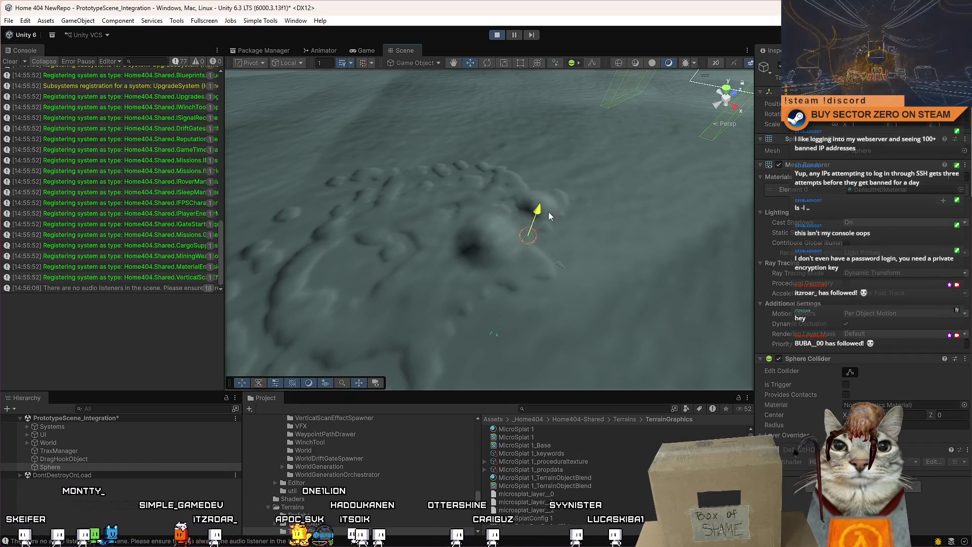
{"action": "scroll", "coordinate": [541, 291], "scroll_direction": "up", "scroll_amount": 10}
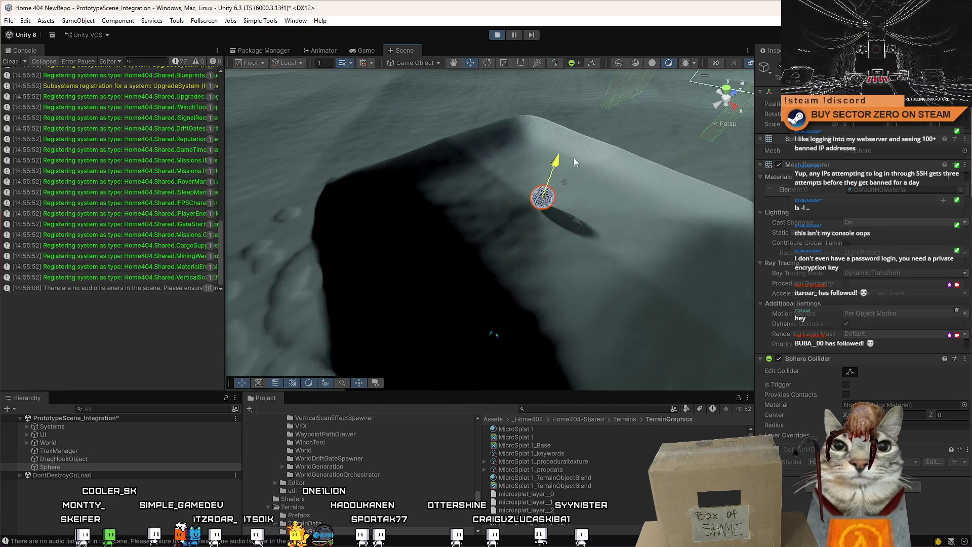
{"action": "scroll", "coordinate": [532, 167], "scroll_direction": "down", "scroll_amount": 5}
{"action": "mouse_move", "coordinate": [491, 174]}
{"action": "left_mouse_down", "text": "alt"}
{"action": "mouse_move", "coordinate": [537, 151]}
{"action": "mouse_move", "coordinate": [620, 207]}
{"action": "mouse_move", "coordinate": [538, 152]}
{"action": "mouse_move", "coordinate": [503, 219]}
{"action": "mouse_move", "coordinate": [479, 205]}
{"action": "mouse_move", "coordinate": [470, 142]}
{"action": "left_mouse_up", "text": "alt"}
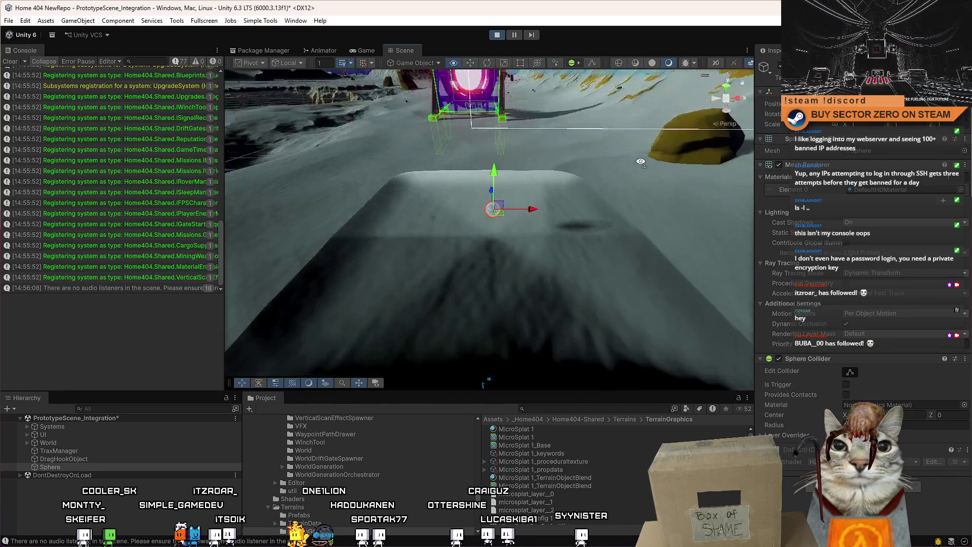
{"action": "left_click_drag", "start_coordinate": [475, 177], "coordinate": [558, 217], "text": "alt"}
{"action": "key", "text": "f"}
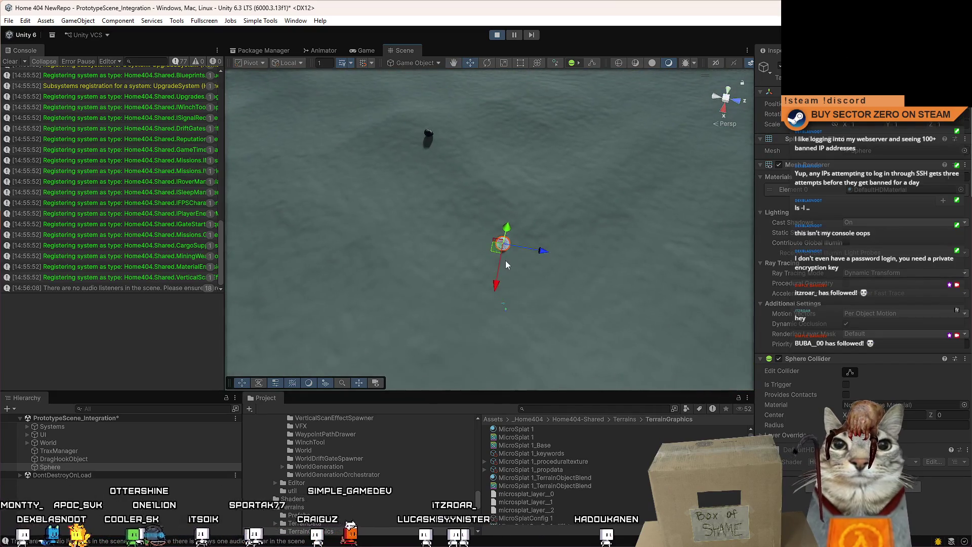
{"action": "left_click_drag", "start_coordinate": [367, 232], "coordinate": [368, 280]}
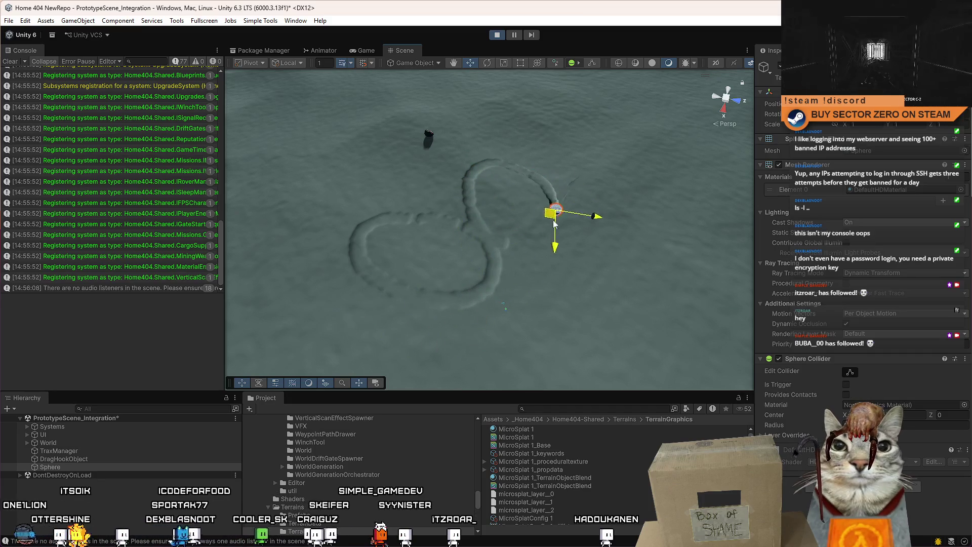
{"action": "scroll", "coordinate": [541, 279], "scroll_direction": "down", "scroll_amount": 3}
{"action": "left_click_drag", "start_coordinate": [462, 259], "coordinate": [375, 76], "text": "alt"}
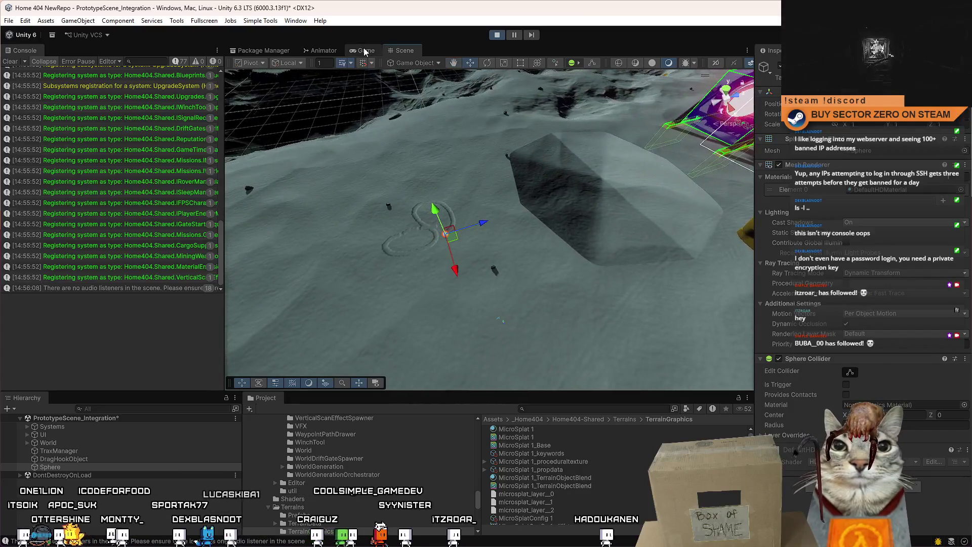
{"action": "left_click", "coordinate": [365, 51]}
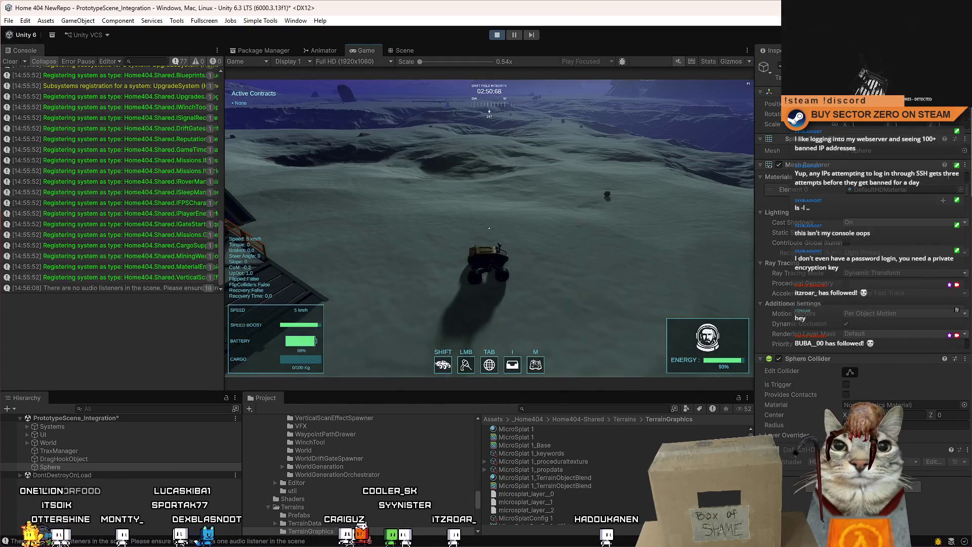
Drive the rover forward to the gate, then pause and frame the sphere in the Scene view.
{"action": "key", "text": "shift+w"}
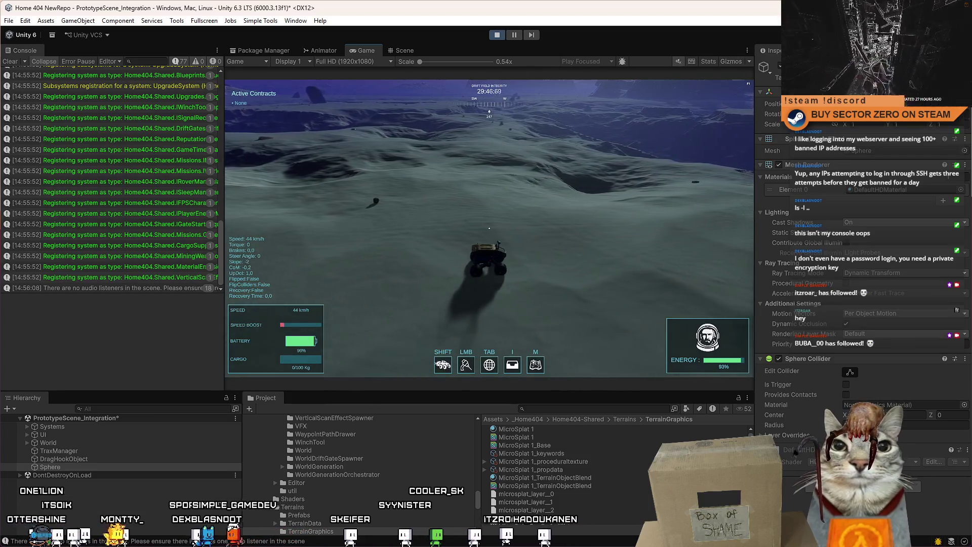
{"action": "key", "text": "a"}
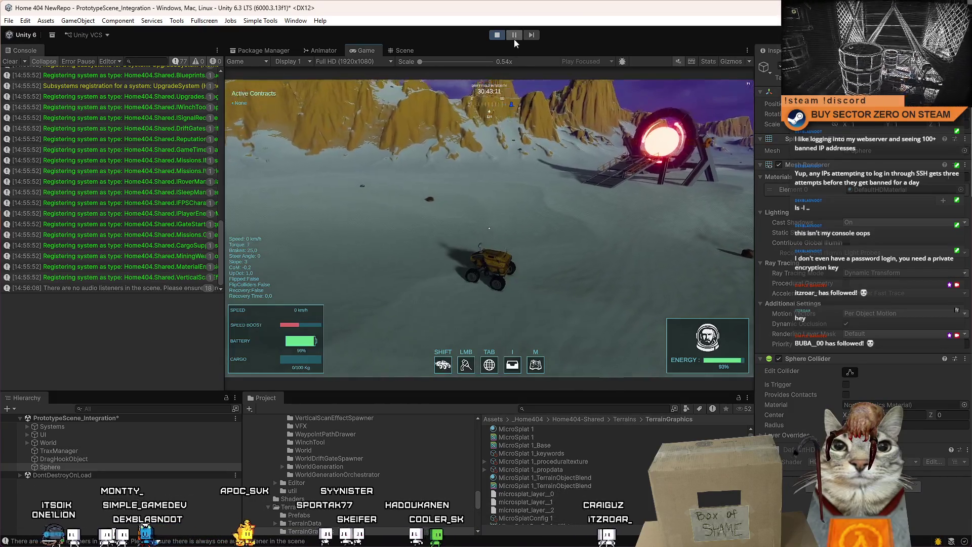
{"action": "left_click", "coordinate": [514, 38]}
{"action": "key", "text": "f"}
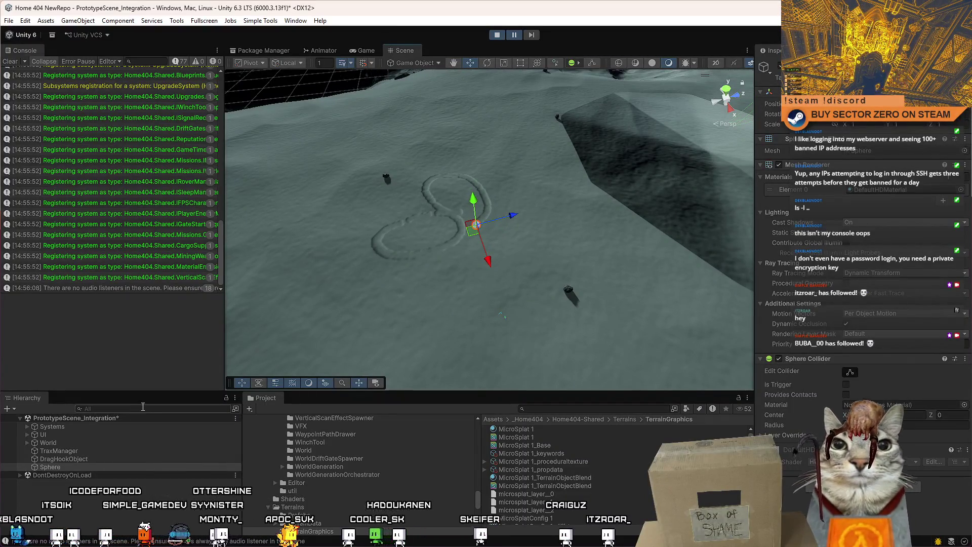
Expand World and SimplePrototypeCar(Clone), then parent the Sphere under FL_Visual.
{"action": "left_click", "coordinate": [27, 442]}
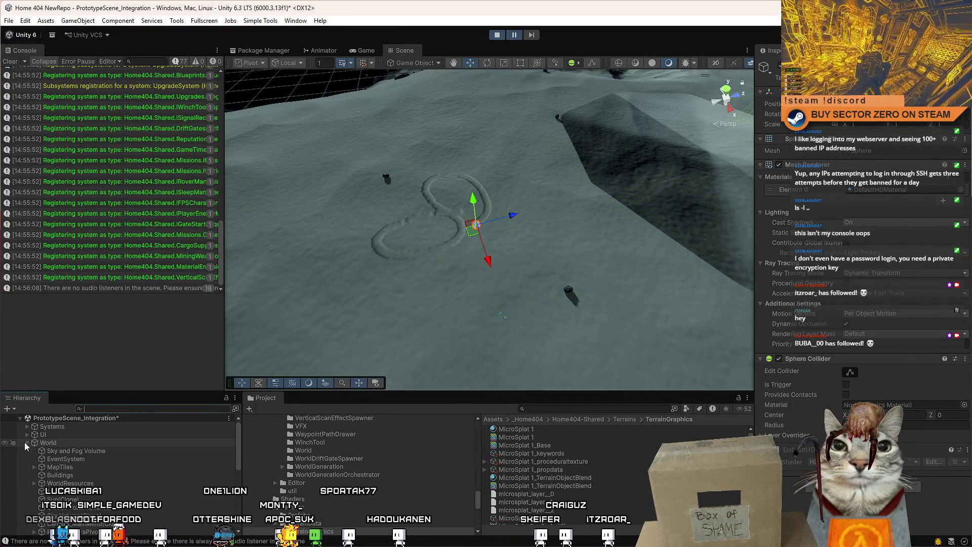
{"action": "scroll", "coordinate": [58, 449], "scroll_direction": "down", "scroll_amount": 10}
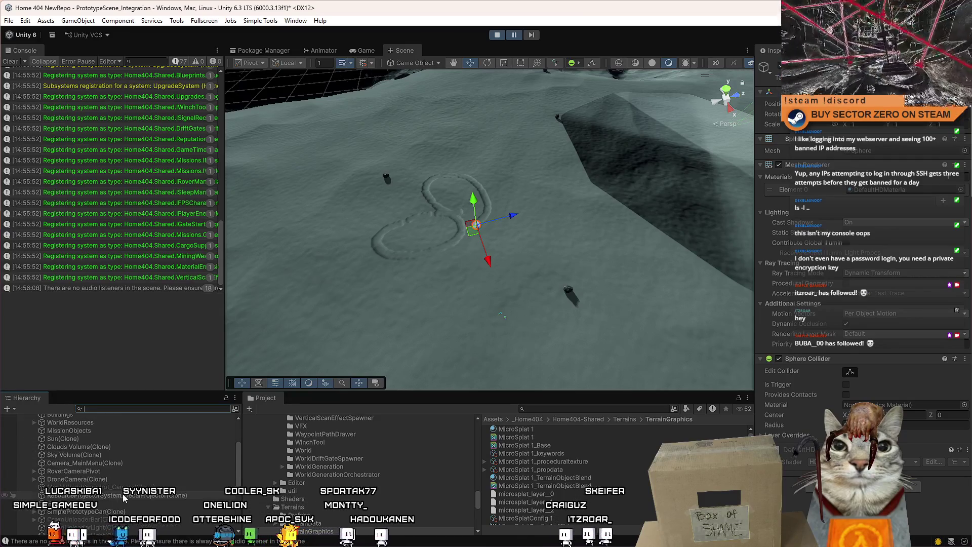
{"action": "scroll", "coordinate": [164, 493], "scroll_direction": "down", "scroll_amount": 2}
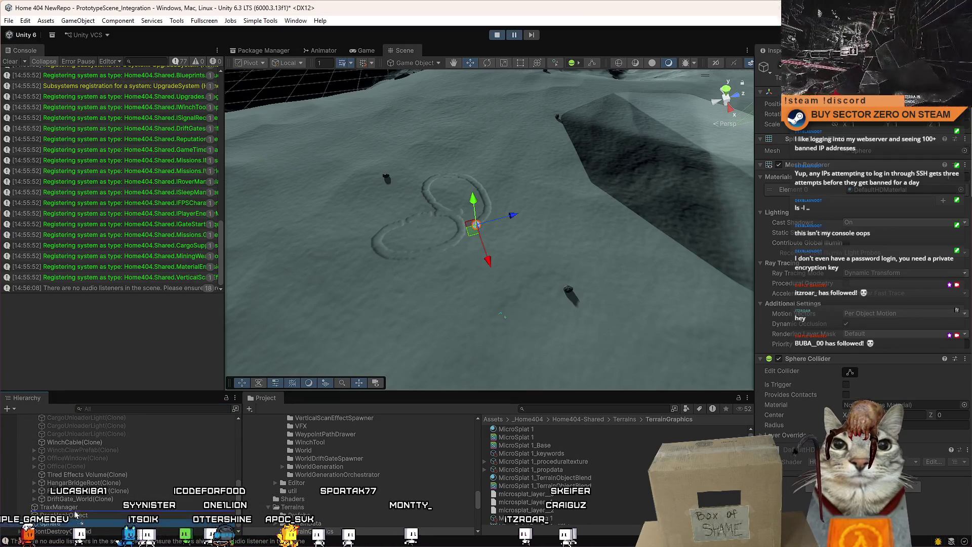
{"action": "scroll", "coordinate": [119, 450], "scroll_direction": "up", "scroll_amount": 2}
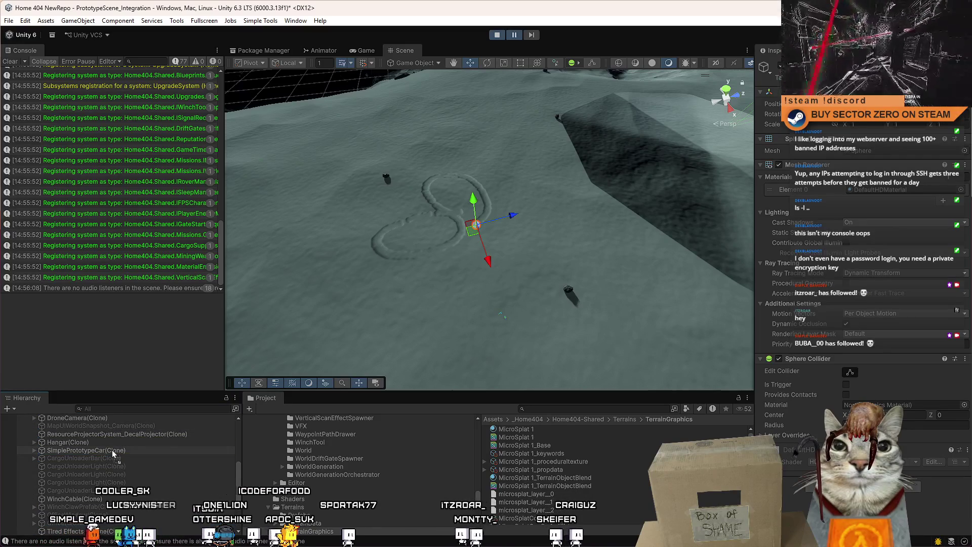
{"action": "left_click", "coordinate": [34, 450]}
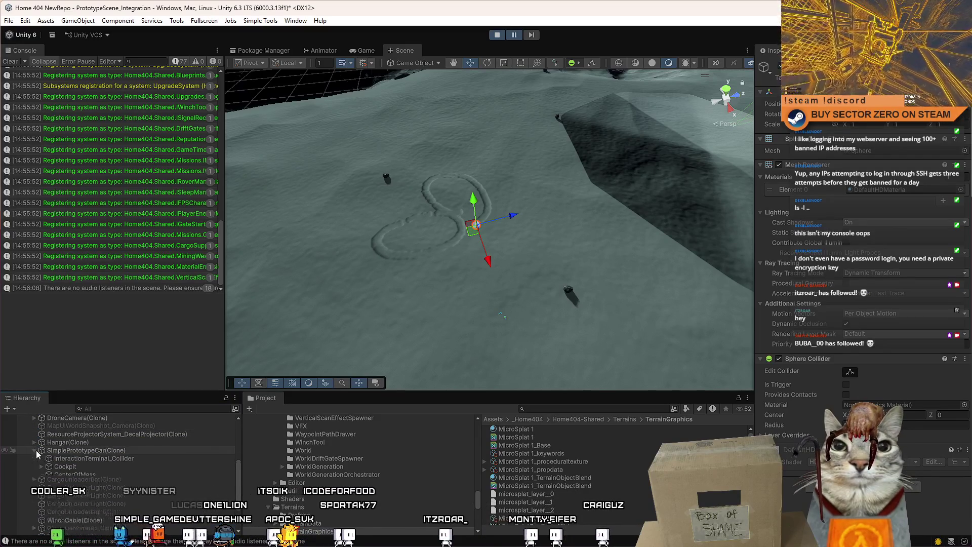
{"action": "key", "text": "f"}
{"action": "left_click_drag", "start_coordinate": [481, 193], "coordinate": [481, 229]}
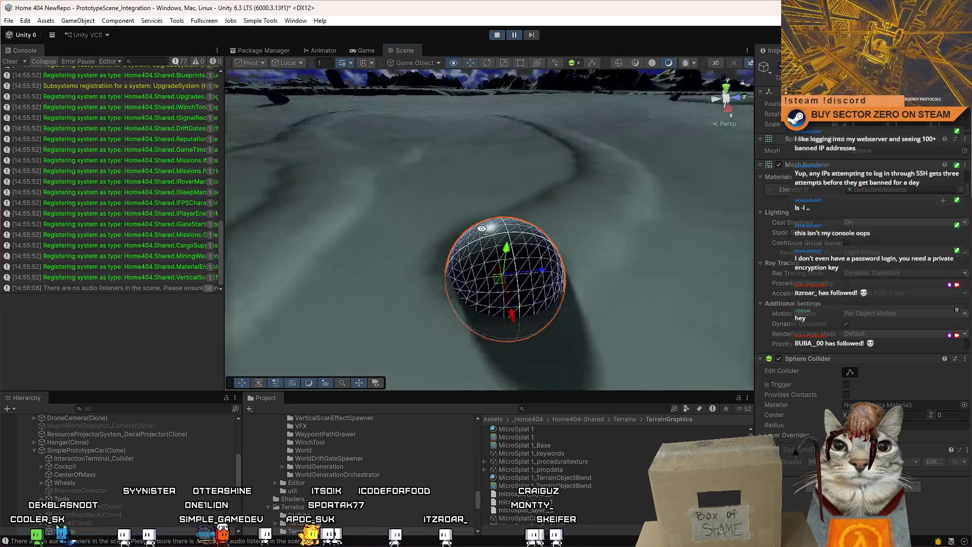
{"action": "scroll", "coordinate": [482, 228], "scroll_direction": "down", "scroll_amount": 10}
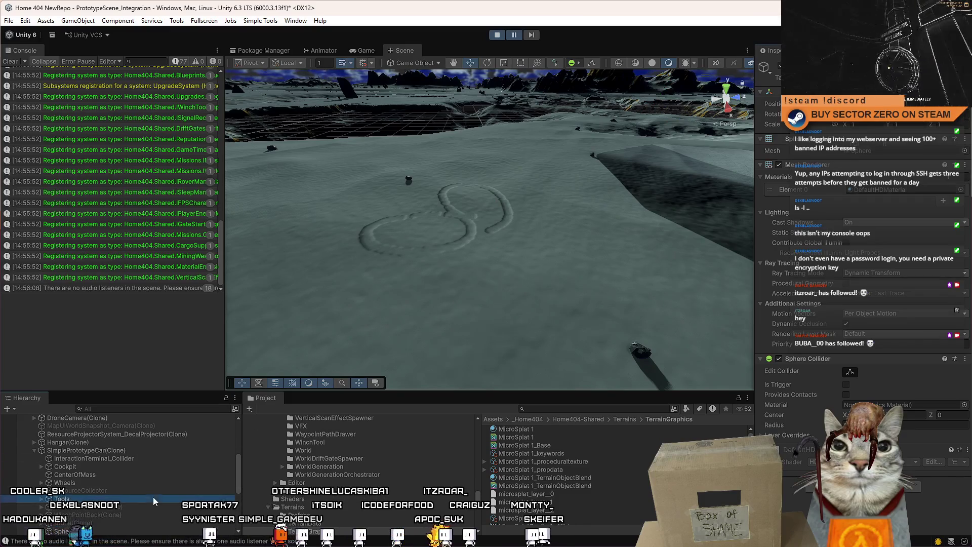
{"action": "double_click", "coordinate": [84, 530]}
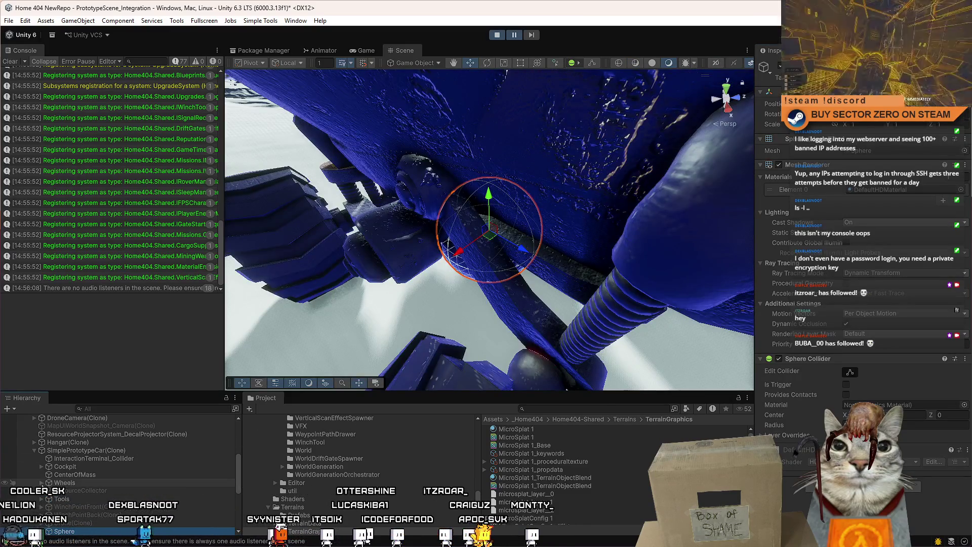
{"action": "scroll", "coordinate": [91, 506], "scroll_direction": "down", "scroll_amount": 5}
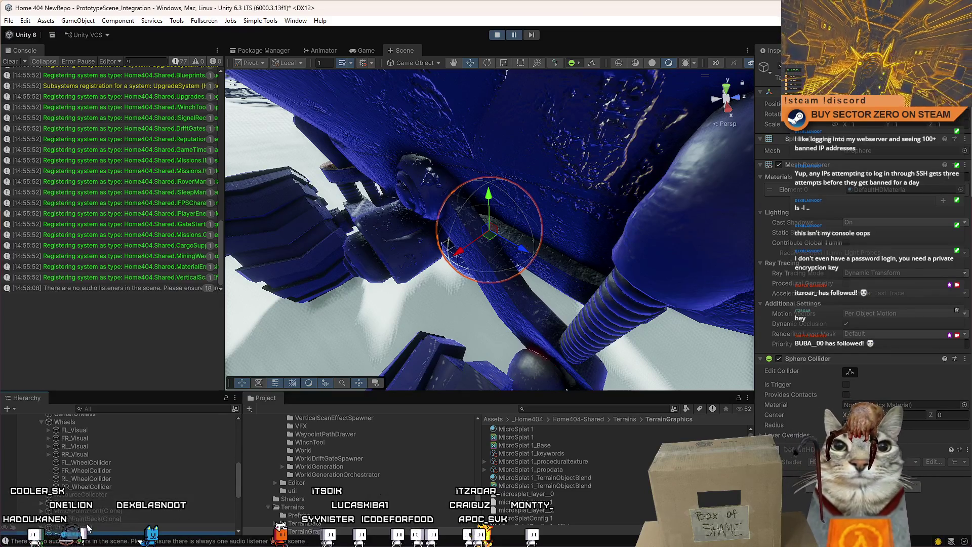
{"action": "scroll", "coordinate": [90, 444], "scroll_direction": "up", "scroll_amount": 3}
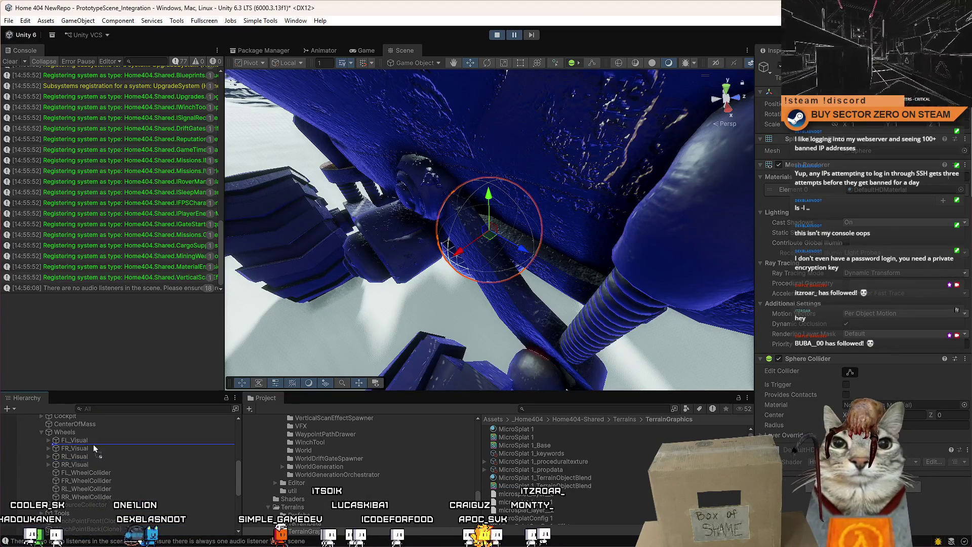
{"action": "mouse_move", "coordinate": [94, 440]}
{"action": "left_mouse_down"}
{"action": "mouse_move", "coordinate": [108, 450]}
{"action": "mouse_move", "coordinate": [117, 441]}
{"action": "left_mouse_up"}
{"action": "key", "text": "f"}
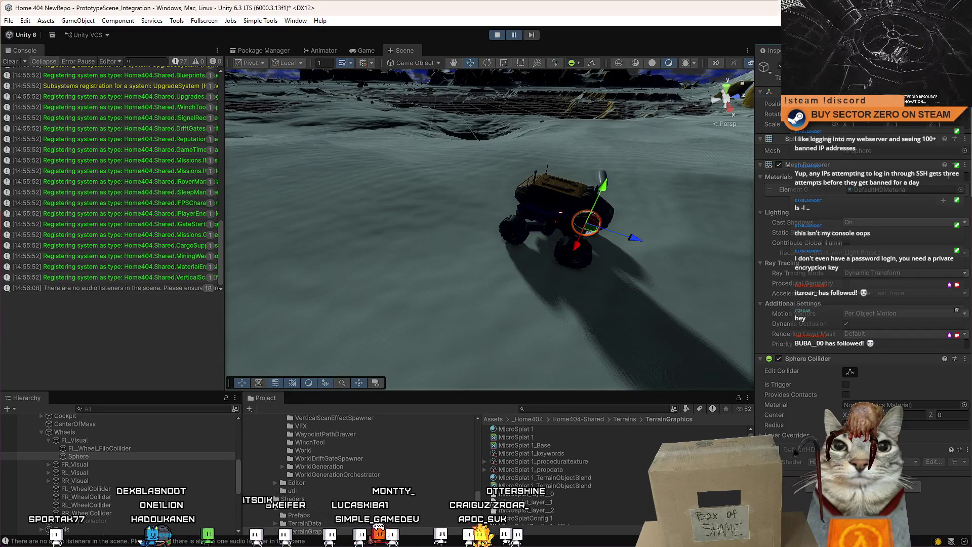
Duplicate the Sphere and parent the copy under FR_Visual.
{"action": "mouse_move", "coordinate": [324, 213]}
{"action": "left_mouse_down"}
{"action": "mouse_move", "coordinate": [297, 197]}
{"action": "mouse_move", "coordinate": [284, 203]}
{"action": "left_mouse_up"}
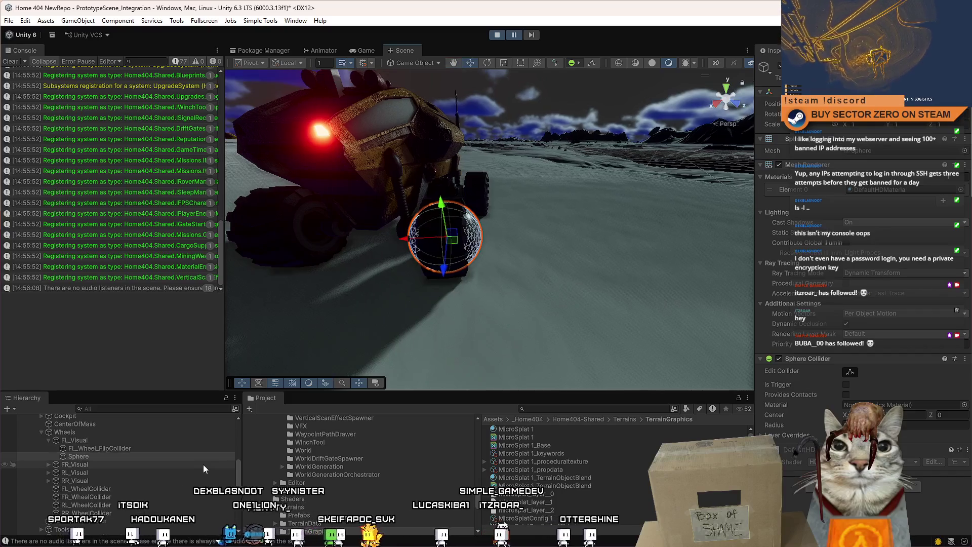
{"action": "left_click", "coordinate": [112, 456]}
{"action": "key", "text": "ctrl+d"}
{"action": "left_click", "coordinate": [49, 472]}
{"action": "left_click_drag", "start_coordinate": [92, 464], "coordinate": [98, 477]}
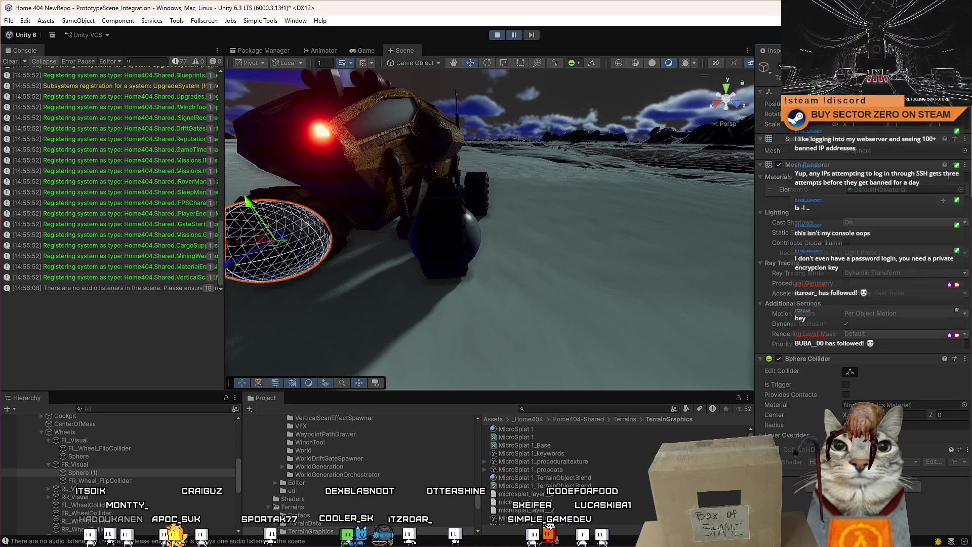
Parent Sphere (2) under RL_Visual and delete the extra Sphere (3).
{"action": "key", "text": "ctrl+d"}
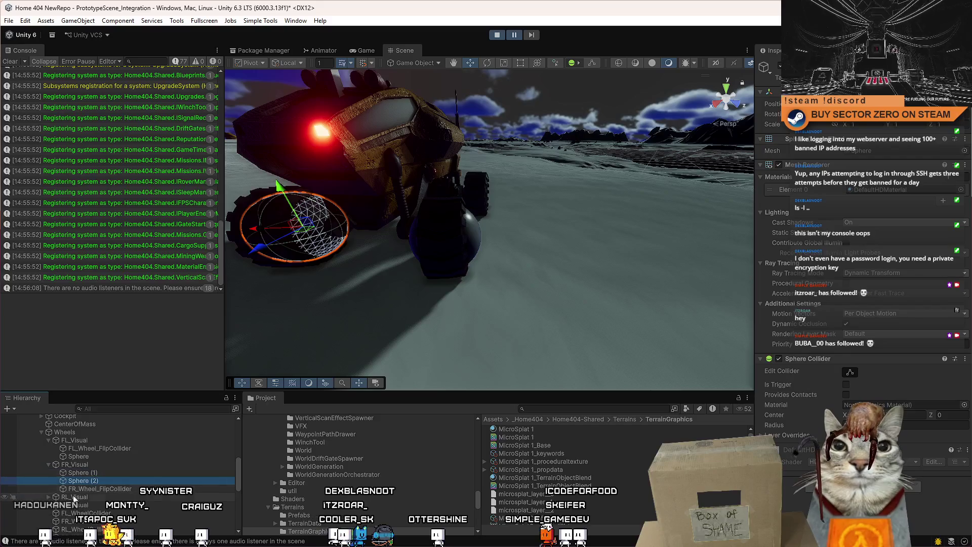
{"action": "left_click_drag", "start_coordinate": [96, 483], "coordinate": [102, 502]}
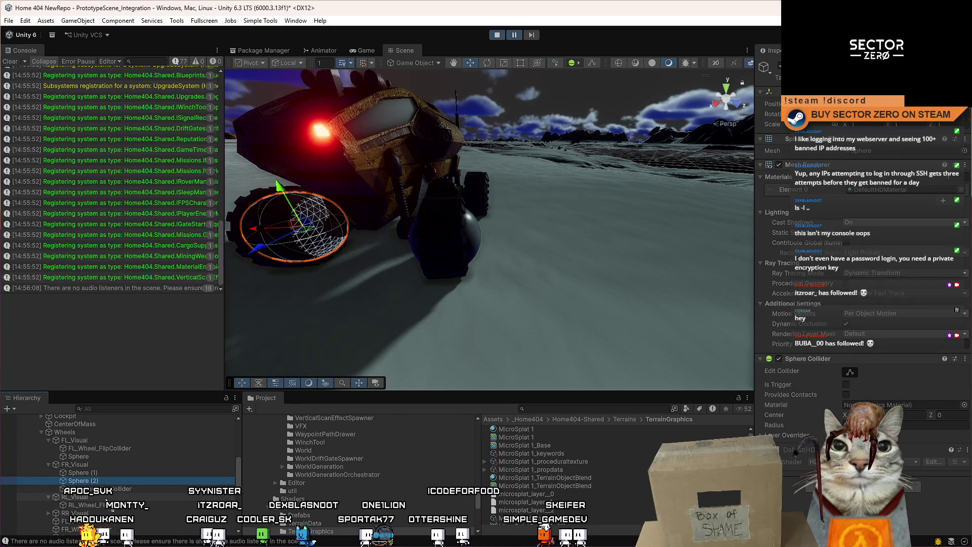
{"action": "left_click_drag", "start_coordinate": [104, 504], "coordinate": [105, 505]}
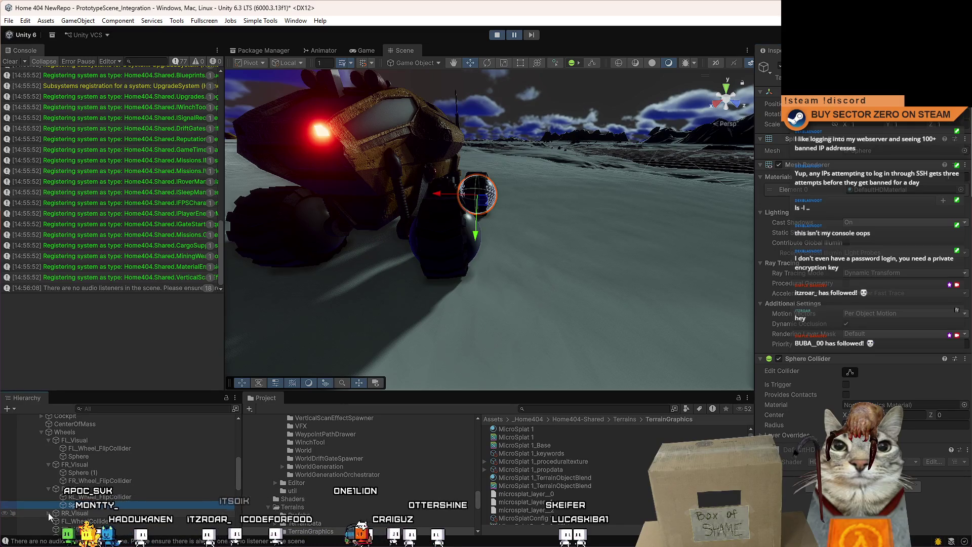
{"action": "key", "text": "ctrl+d"}
{"action": "scroll", "coordinate": [94, 510], "scroll_direction": "down", "scroll_amount": 3}
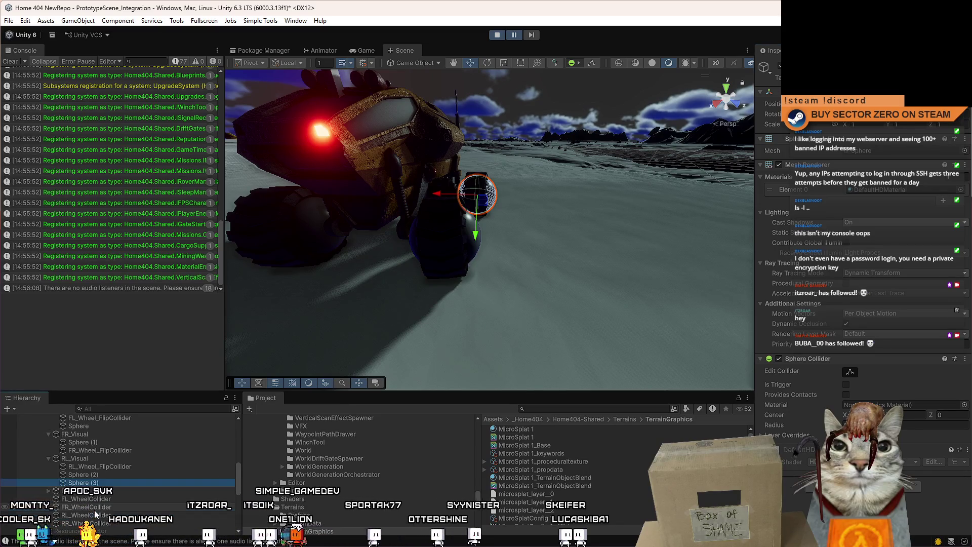
{"action": "key", "text": "Delete"}
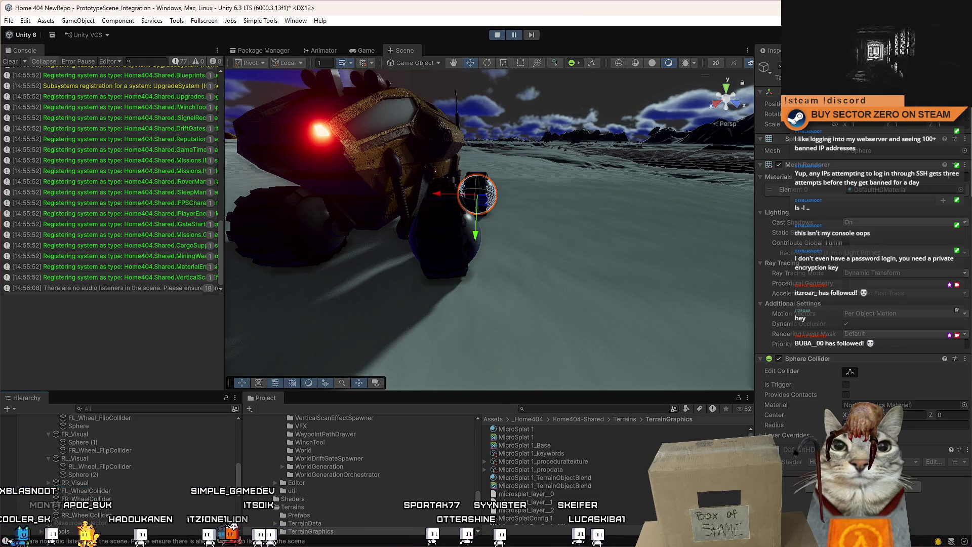
{"action": "left_click", "coordinate": [383, 189]}
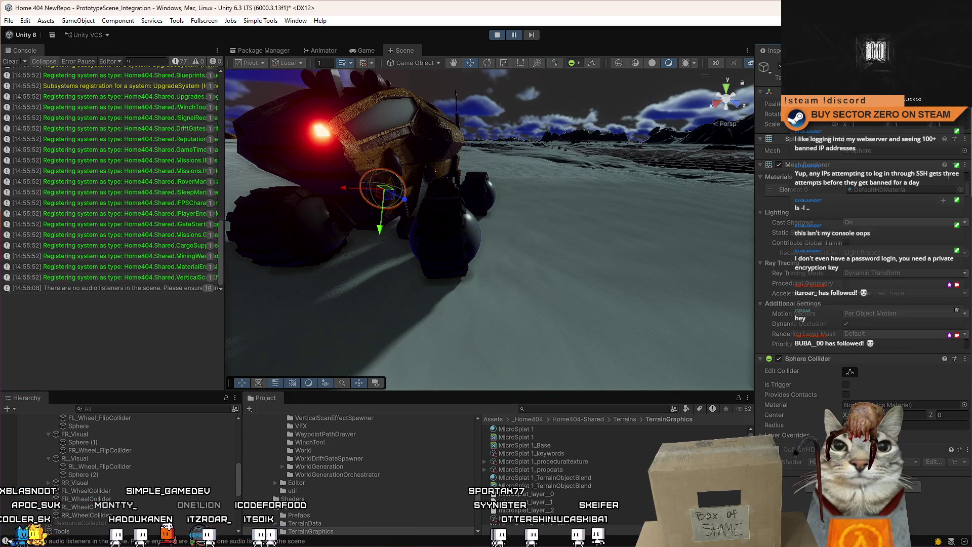
{"action": "mouse_move", "coordinate": [383, 189]}
{"action": "left_mouse_down"}
{"action": "mouse_move", "coordinate": [364, 212]}
{"action": "mouse_move", "coordinate": [377, 226]}
{"action": "mouse_move", "coordinate": [360, 238]}
{"action": "left_mouse_up"}
{"action": "scroll", "coordinate": [347, 242], "scroll_direction": "down", "scroll_amount": 3}
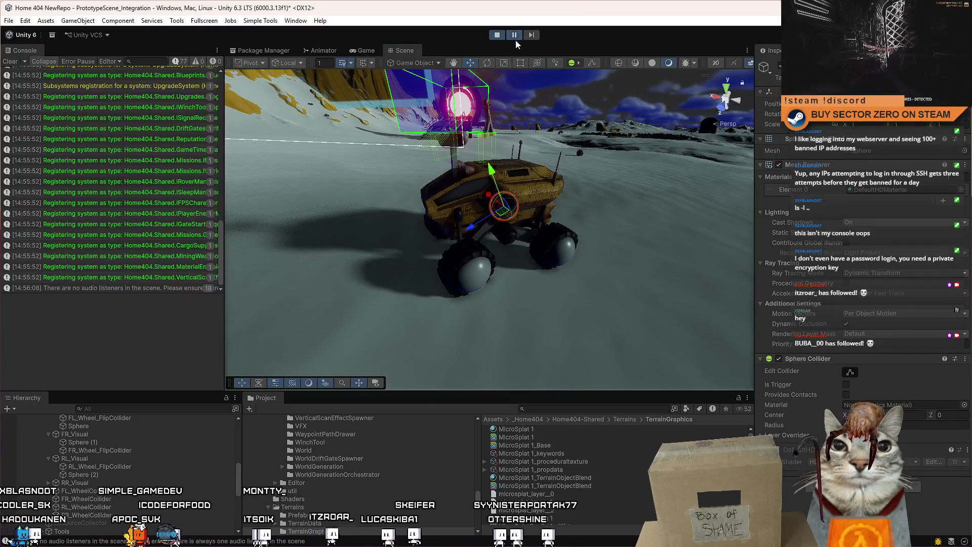
In the Game view, drive the rover forward while steering right.
{"action": "left_click", "coordinate": [365, 51]}
{"action": "key", "text": "w"}
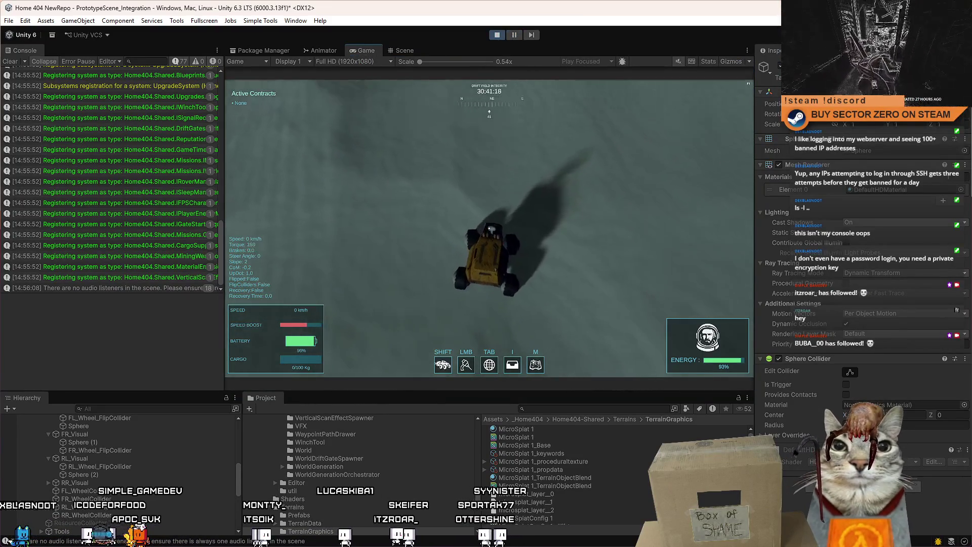
{"action": "key", "text": "d"}
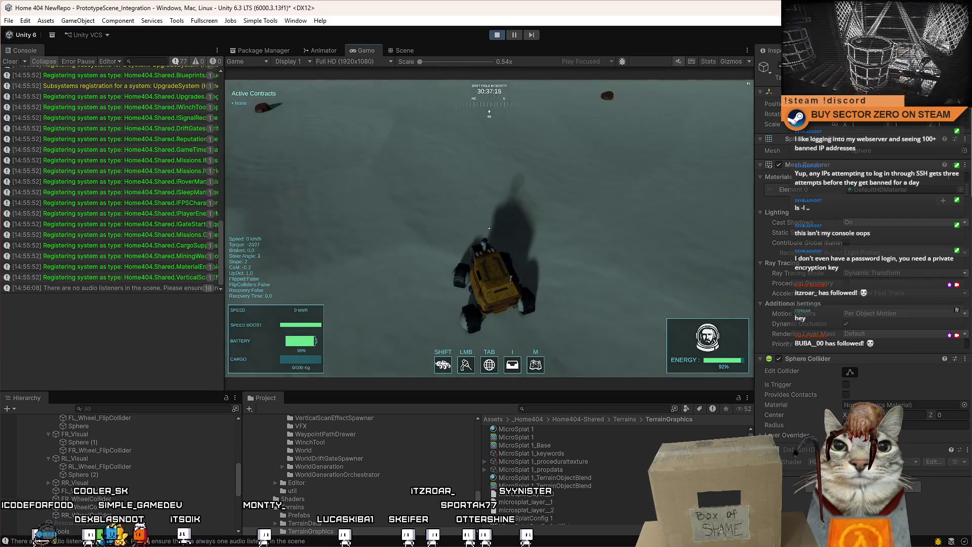
{"action": "key", "text": "Escape"}
{"action": "key", "text": "Escape"}
{"action": "key", "text": "w"}
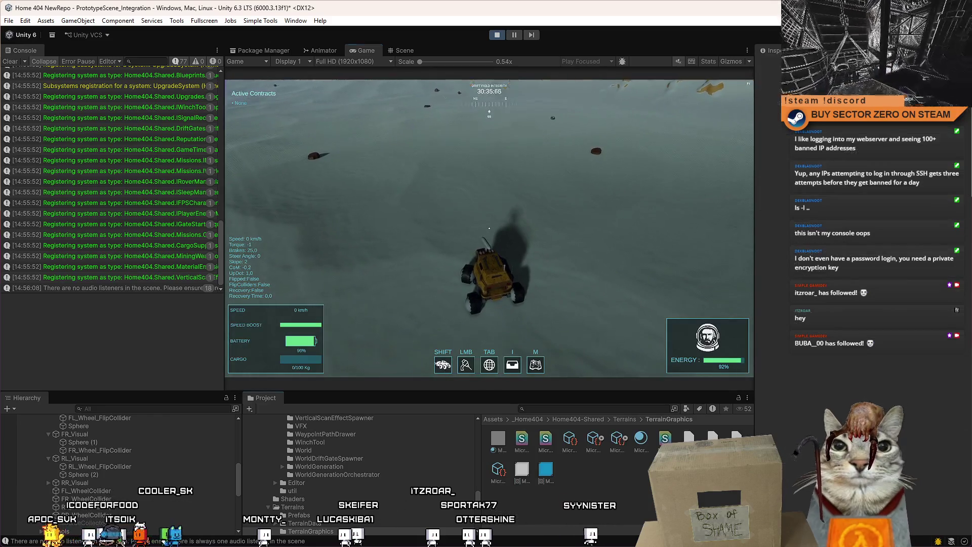
{"action": "key", "text": "Escape"}
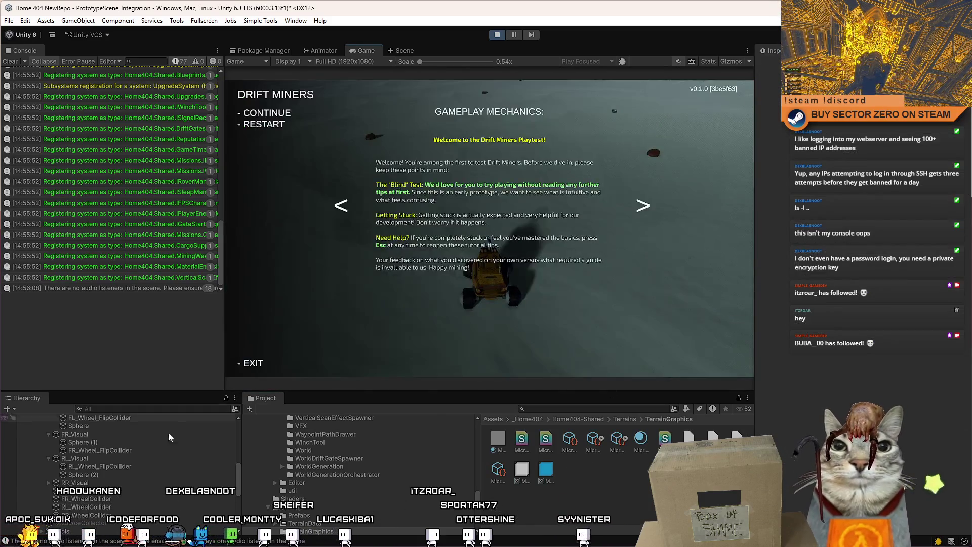
{"action": "key", "text": "Escape"}
Select the RL and FR wheel FlipColliders and the three Spheres, then clear the selection.
{"action": "left_click", "coordinate": [141, 466]}
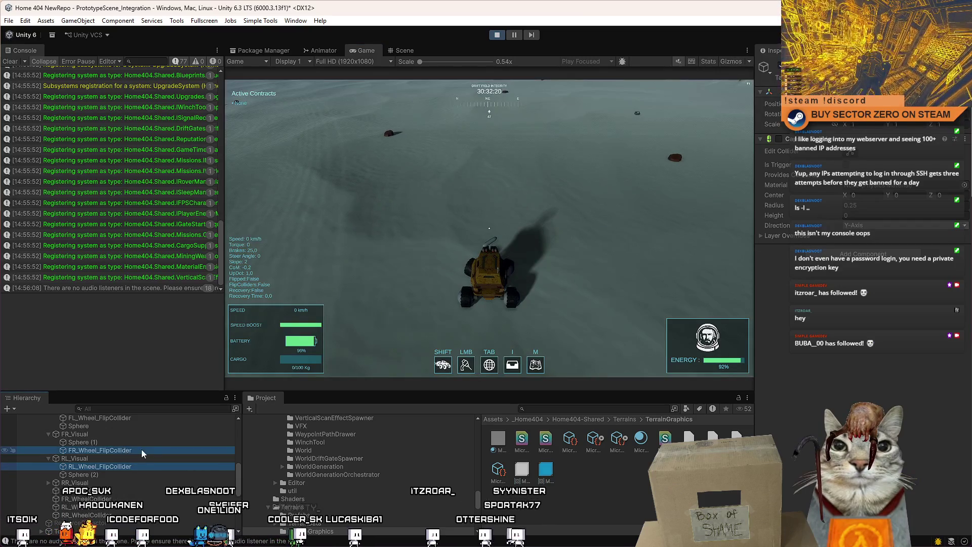
{"action": "left_click", "coordinate": [146, 452], "text": "ctrl"}
{"action": "scroll", "coordinate": [127, 456], "scroll_direction": "up", "scroll_amount": 2}
{"action": "left_click", "coordinate": [108, 473]}
{"action": "left_click", "coordinate": [92, 506], "text": "ctrl"}
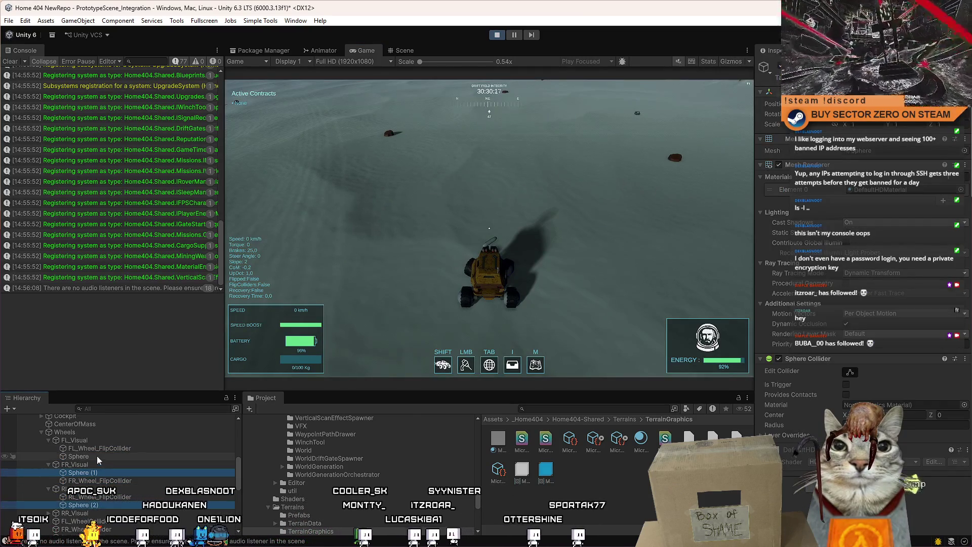
{"action": "left_click", "coordinate": [88, 455], "text": "ctrl"}
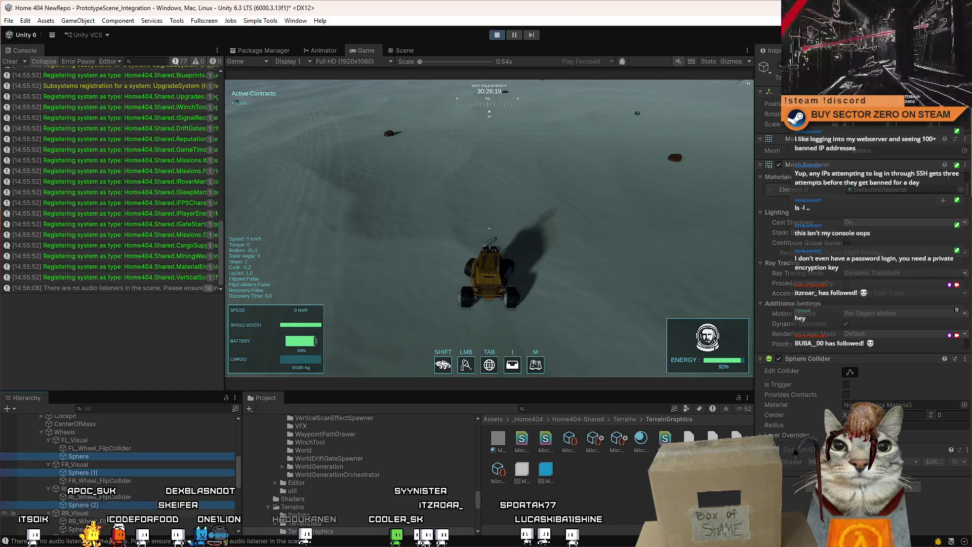
{"action": "left_click", "coordinate": [699, 505]}
Drive the rover in left-hand circles across the terrain, then stop and select Sphere (2).
{"action": "key", "text": "w"}
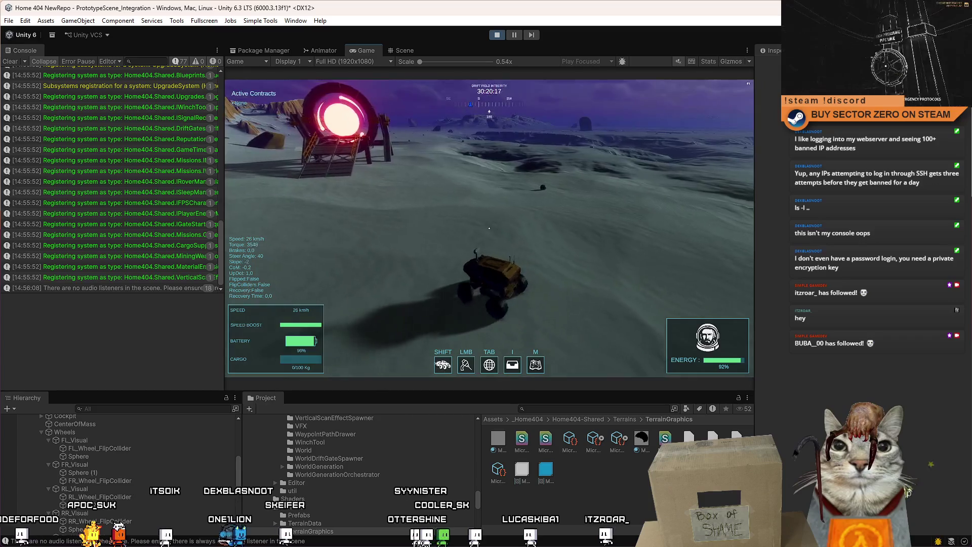
{"action": "key", "text": "a"}
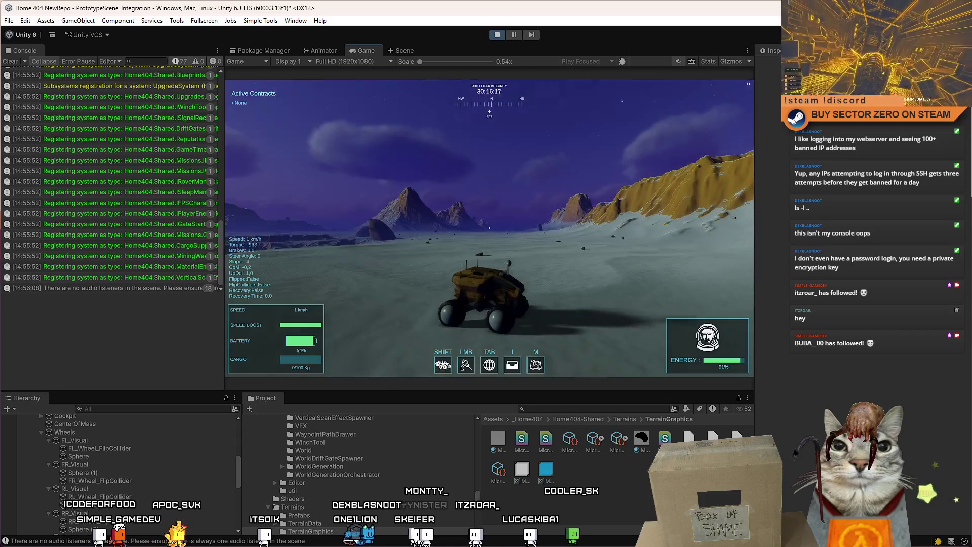
{"action": "key", "text": "w"}
{"action": "key", "text": "a"}
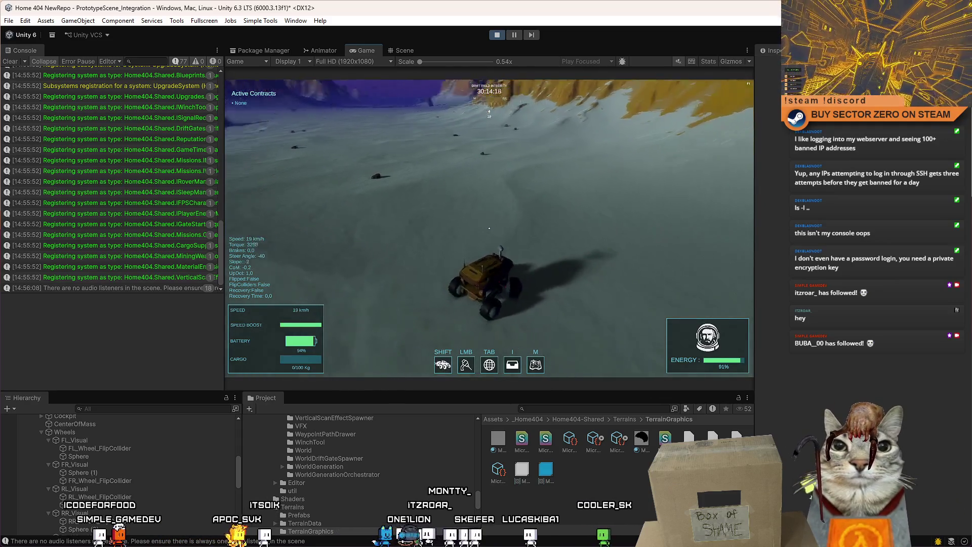
{"action": "key", "text": "a"}
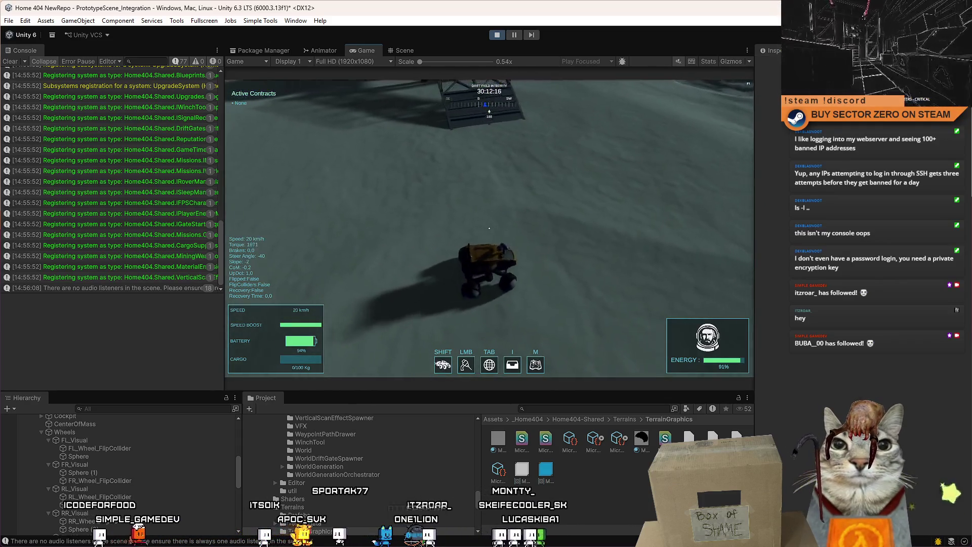
{"action": "key", "text": "a"}
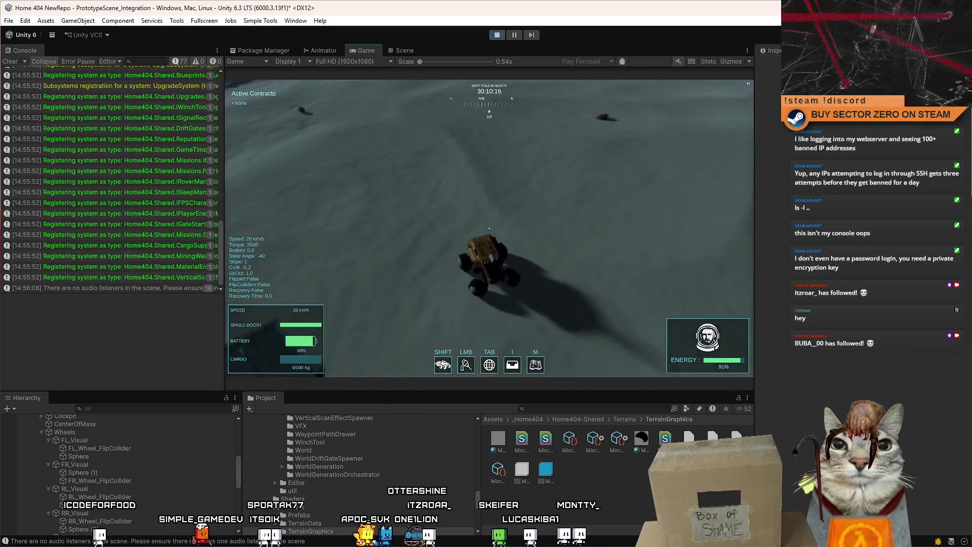
{"action": "key", "text": "Escape"}
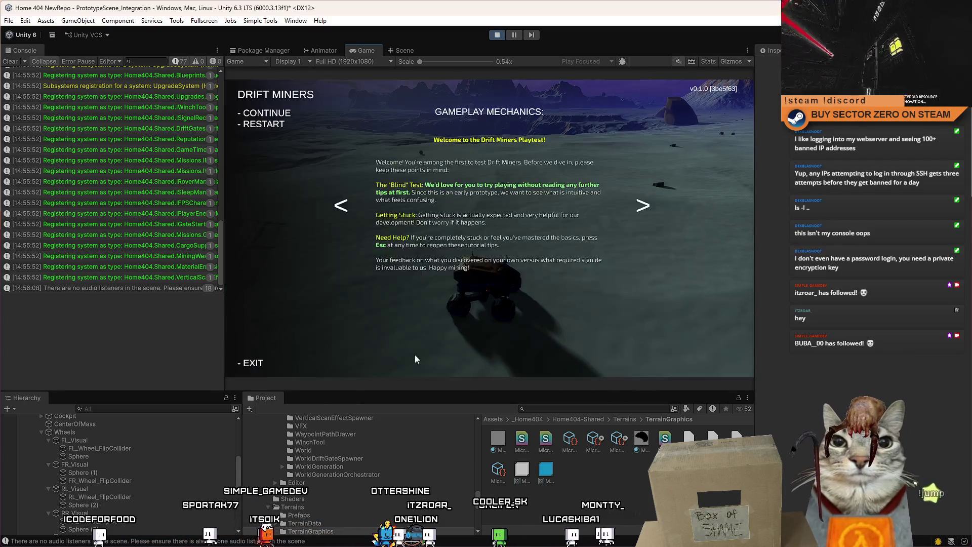
{"action": "key", "text": "Escape"}
{"action": "left_click", "coordinate": [122, 504]}
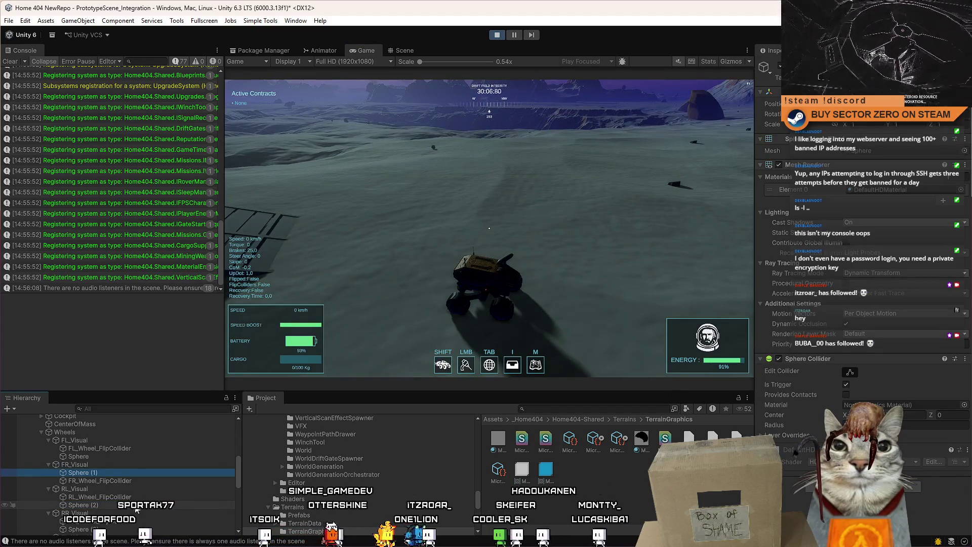
Collapse SimplePrototypeCar in the Hierarchy and bring up the TraxManager's Trax settings.
{"action": "scroll", "coordinate": [159, 456], "scroll_direction": "up", "scroll_amount": 3}
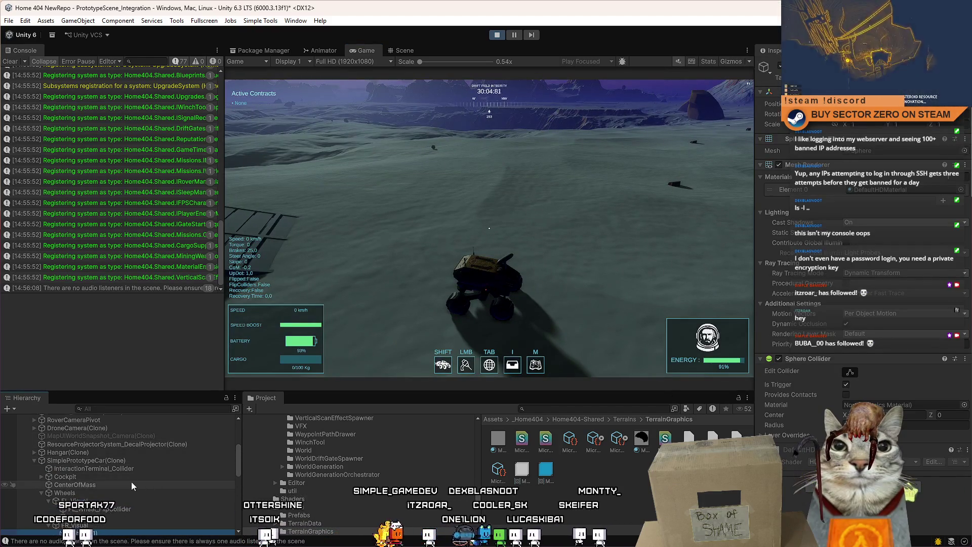
{"action": "scroll", "coordinate": [152, 480], "scroll_direction": "up", "scroll_amount": 2}
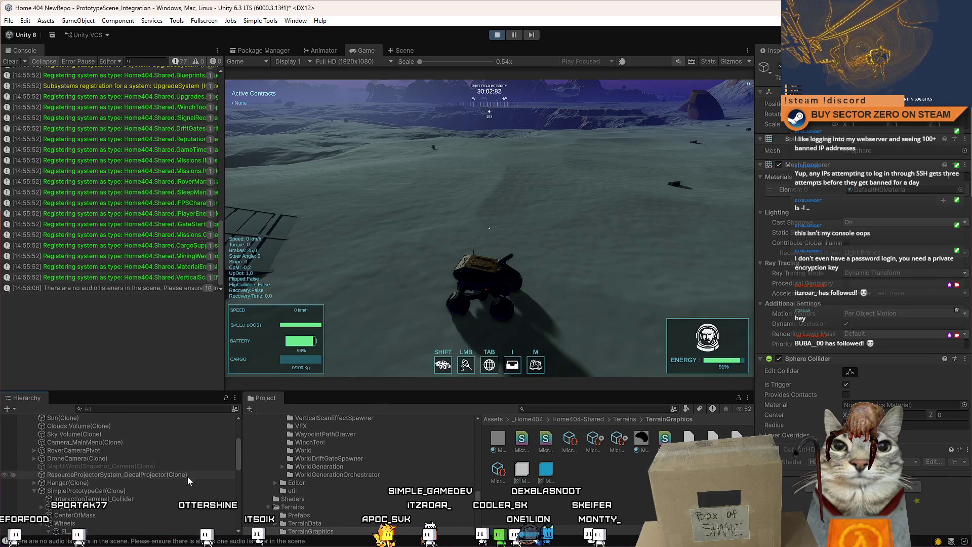
{"action": "left_click", "coordinate": [35, 490]}
{"action": "mouse_move", "coordinate": [238, 455]}
{"action": "left_mouse_down"}
{"action": "mouse_move", "coordinate": [238, 485]}
{"action": "mouse_move", "coordinate": [147, 532]}
{"action": "left_mouse_up"}
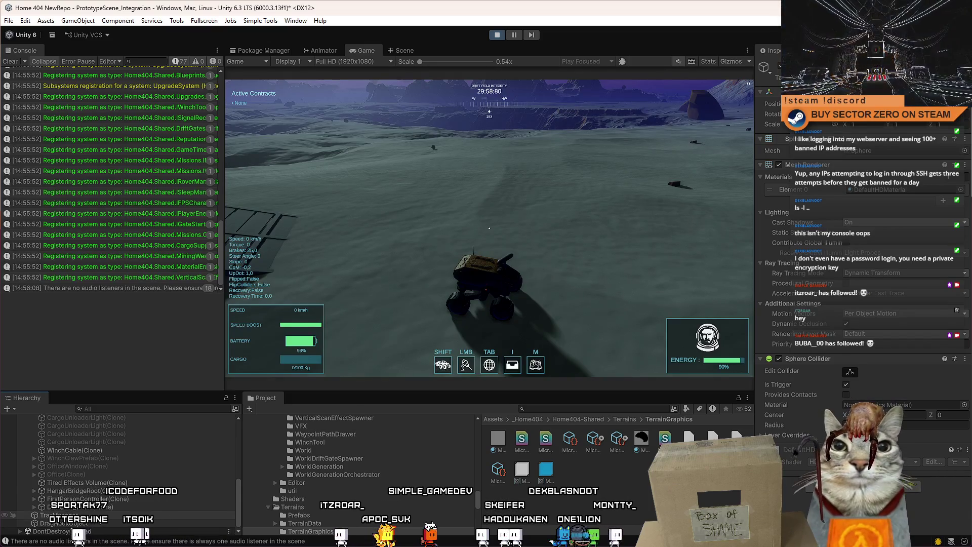
{"action": "left_click", "coordinate": [97, 515]}
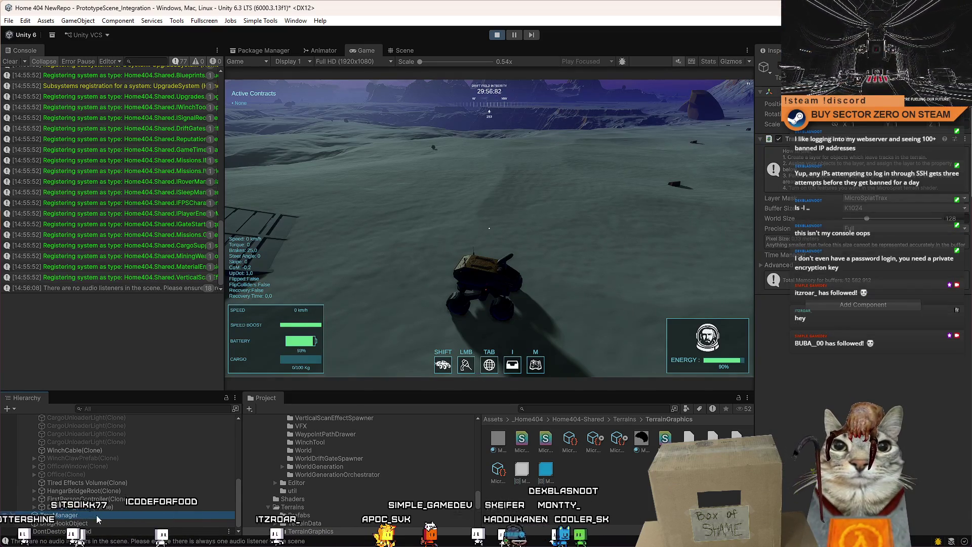
Select SimplePrototypeCar(Clone), then its new child TraxManager, to inspect their components.
{"action": "mouse_move", "coordinate": [238, 499]}
{"action": "left_mouse_down"}
{"action": "mouse_move", "coordinate": [242, 435]}
{"action": "mouse_move", "coordinate": [239, 479]}
{"action": "left_mouse_up"}
{"action": "left_click", "coordinate": [100, 457]}
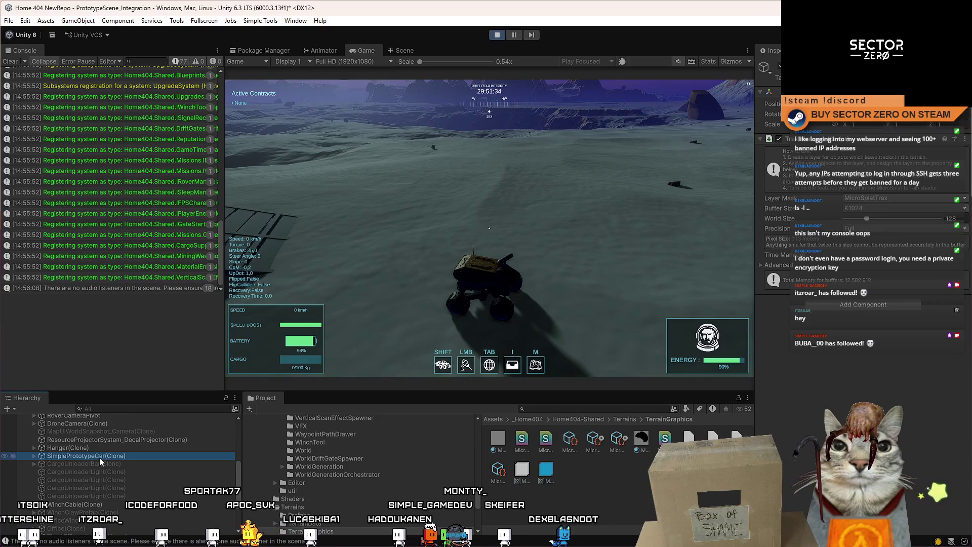
{"action": "left_click", "coordinate": [74, 464]}
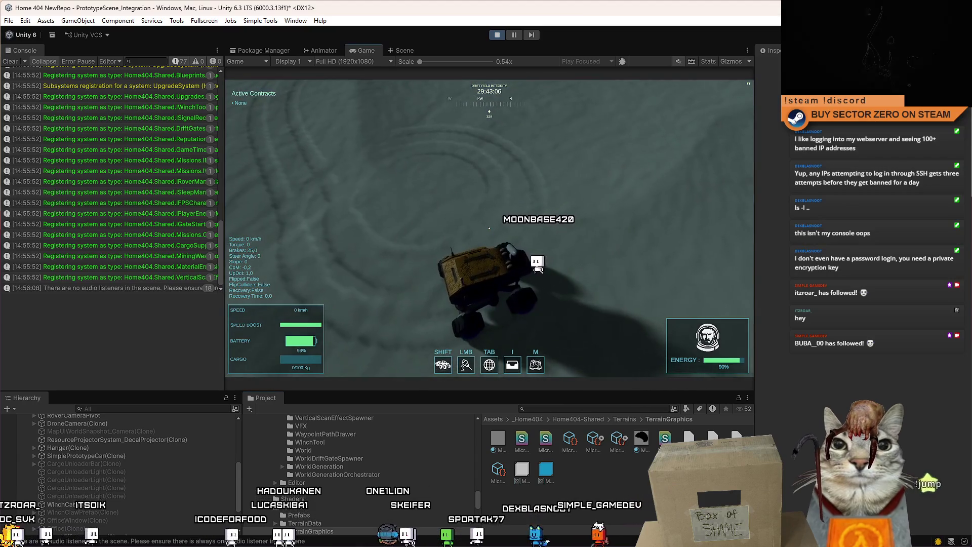
Drive the rover in sharp circles over the snow with WASD, brake, then pause with Esc.
{"action": "key", "text": "w"}
{"action": "key", "text": "a"}
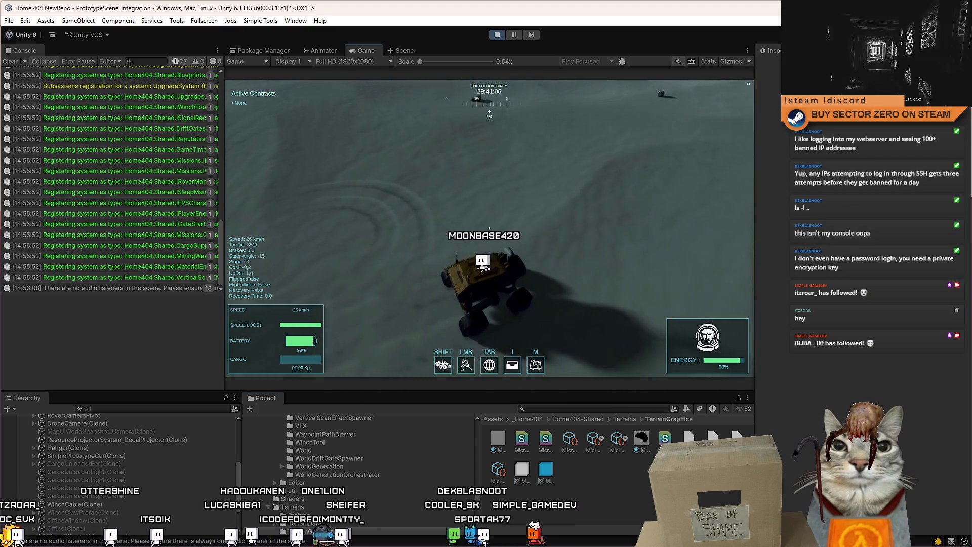
{"action": "key", "text": "d"}
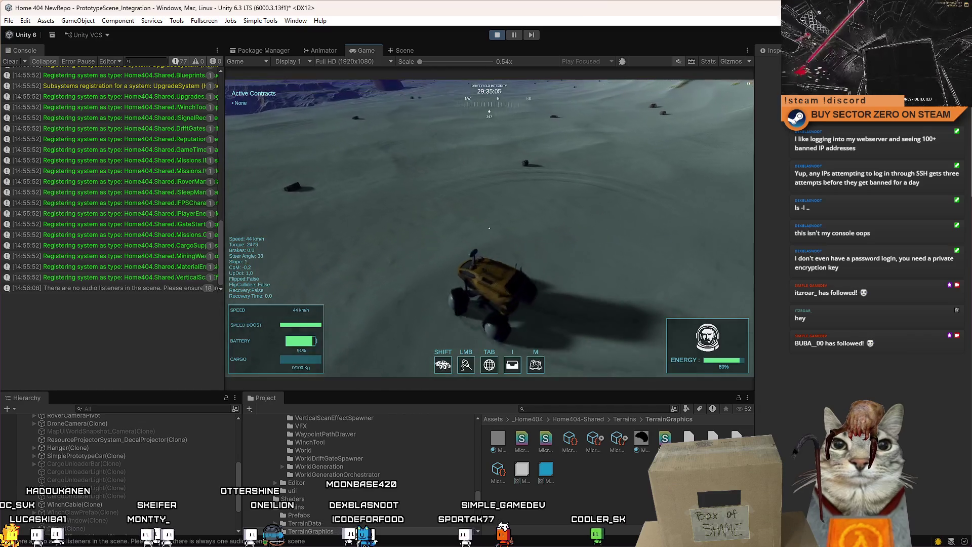
{"action": "key", "text": "w"}
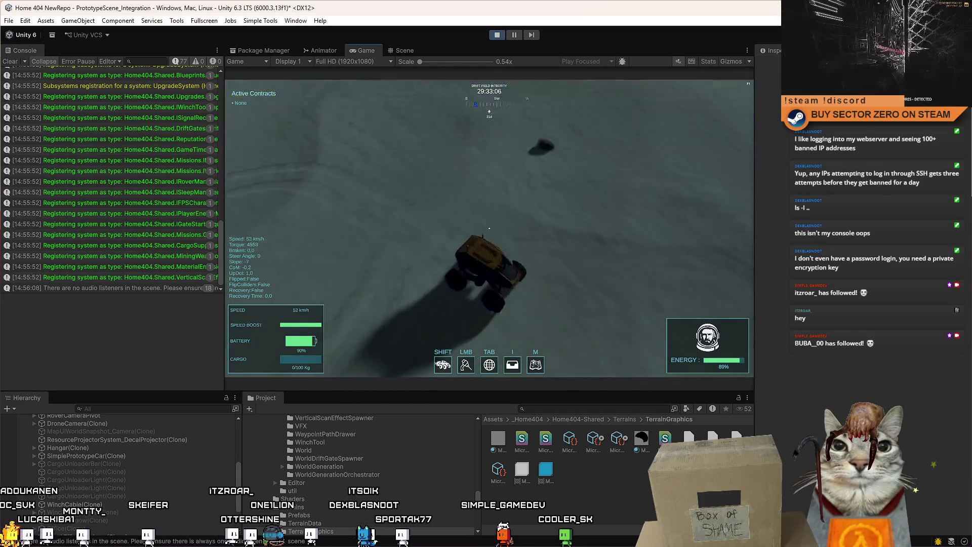
{"action": "key", "text": "s"}
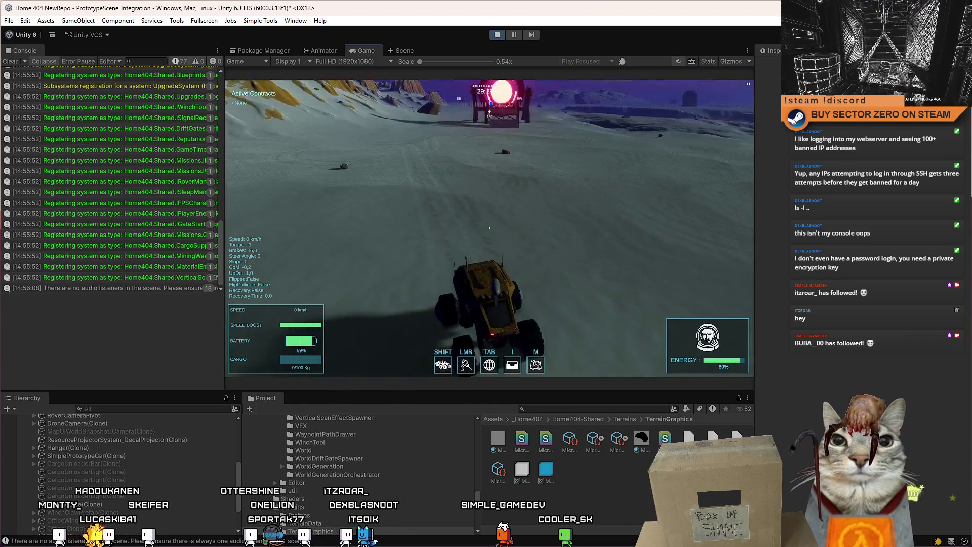
{"action": "key", "text": "Escape"}
{"action": "key", "text": "Escape"}
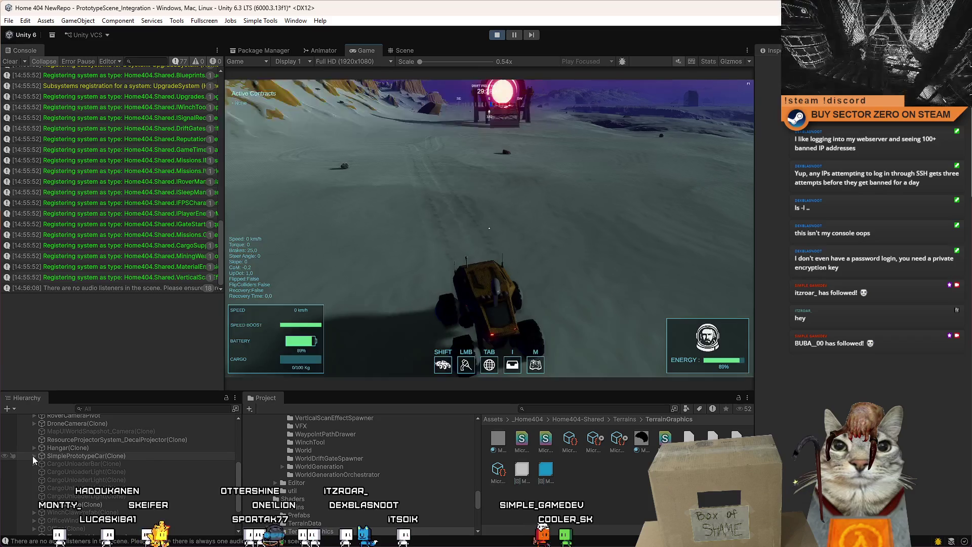
Expand the rover car in the Hierarchy and select its TraxManager child.
{"action": "left_click", "coordinate": [33, 456]}
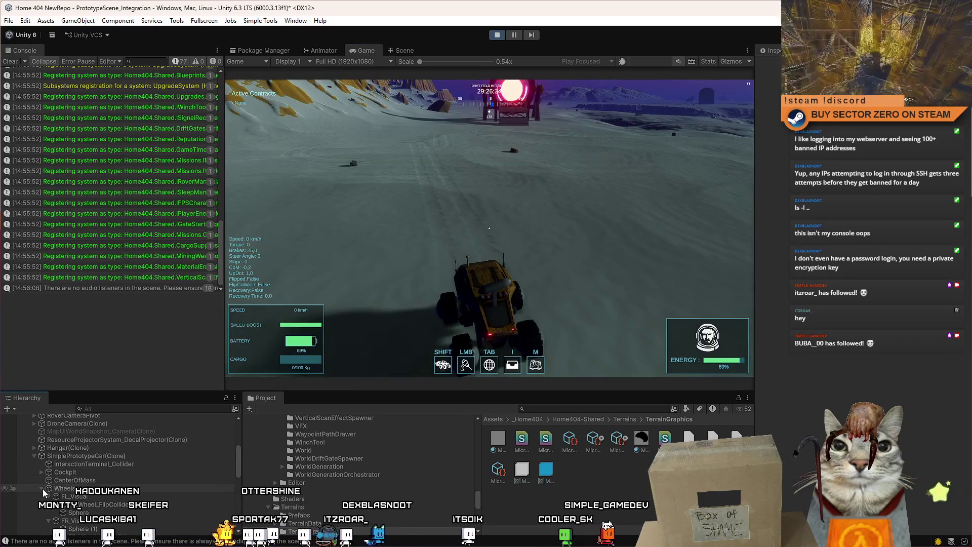
{"action": "scroll", "coordinate": [130, 480], "scroll_direction": "down", "scroll_amount": 5}
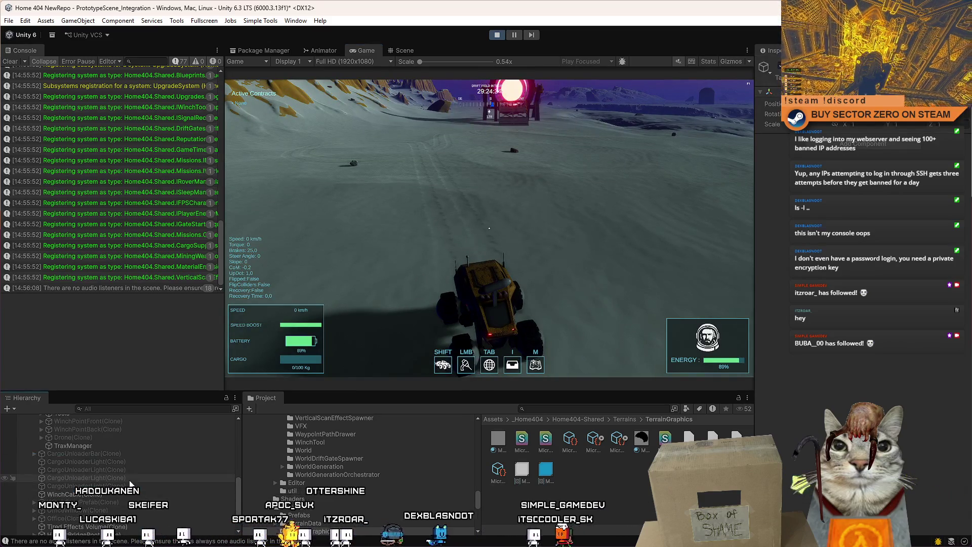
{"action": "left_click", "coordinate": [115, 449]}
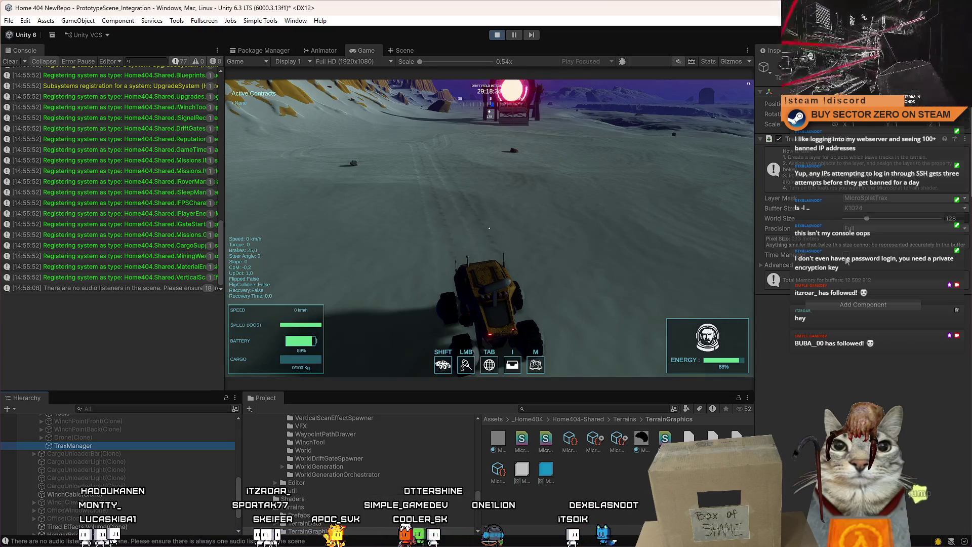
Keep Precision on Full, expand Advanced, set Buffer Bits to 0 and raise Collision Distance.
{"action": "left_click", "coordinate": [867, 251]}
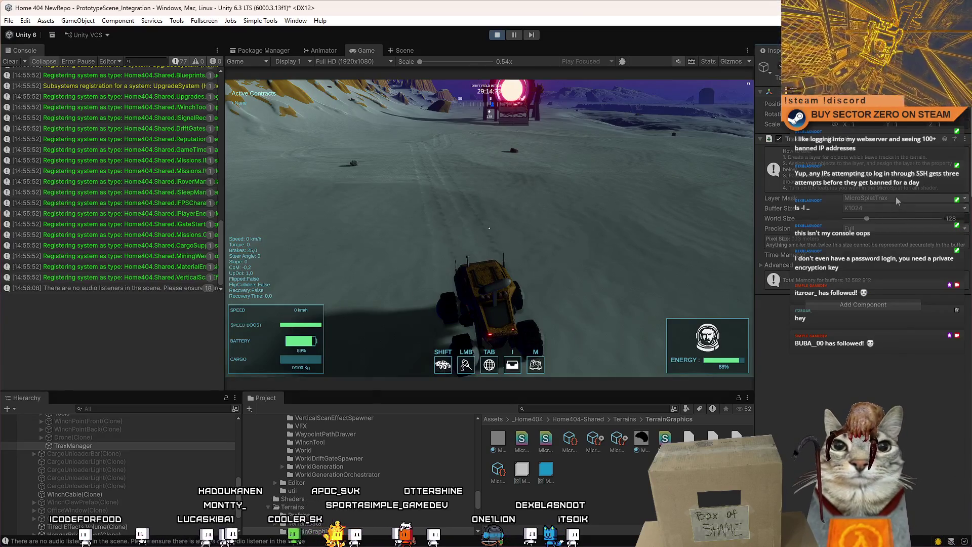
{"action": "left_click", "coordinate": [759, 266]}
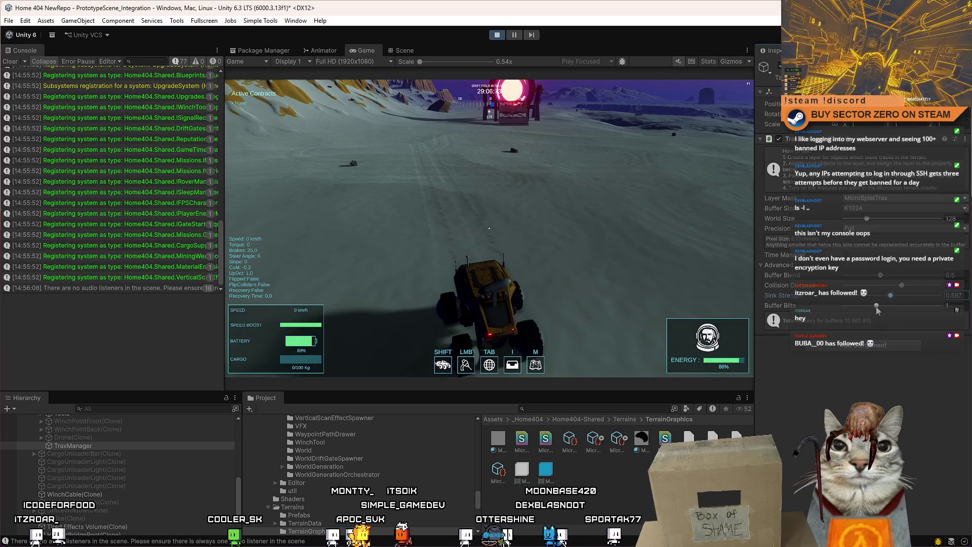
{"action": "left_click_drag", "start_coordinate": [876, 306], "coordinate": [846, 307]}
{"action": "left_click", "coordinate": [902, 286]}
{"action": "mouse_move", "coordinate": [868, 286]}
{"action": "left_mouse_down"}
{"action": "mouse_move", "coordinate": [944, 294]}
{"action": "mouse_move", "coordinate": [894, 291]}
{"action": "mouse_move", "coordinate": [939, 286]}
{"action": "left_mouse_up"}
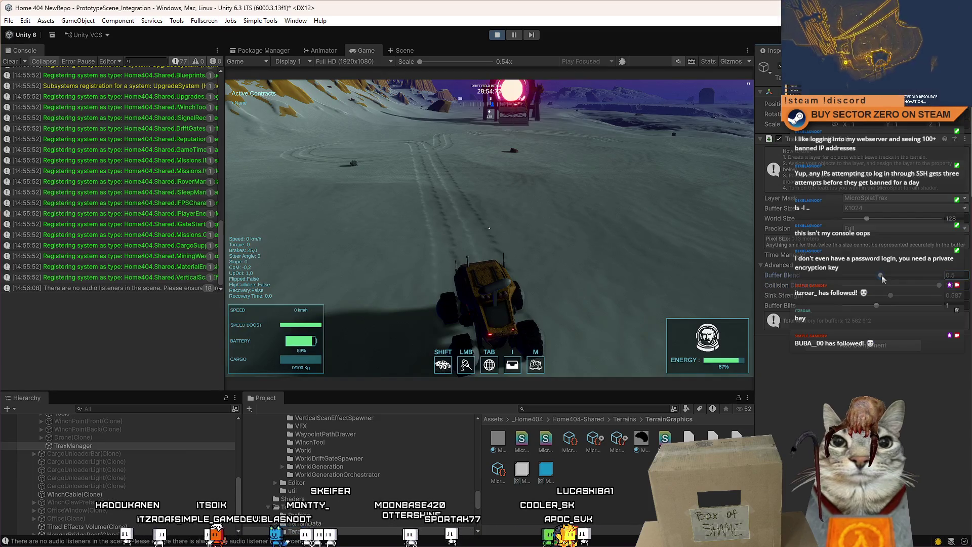
Raise Trax Buffer Blend to 0.625 and resume driving the rover in the game.
{"action": "left_click_drag", "start_coordinate": [881, 275], "coordinate": [956, 279]}
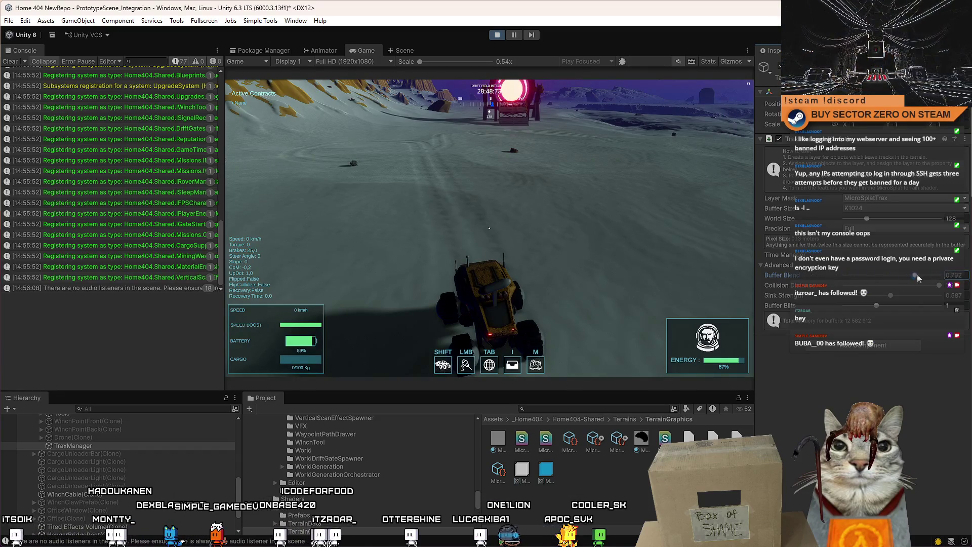
{"action": "left_click", "coordinate": [652, 225]}
{"action": "key", "text": "w"}
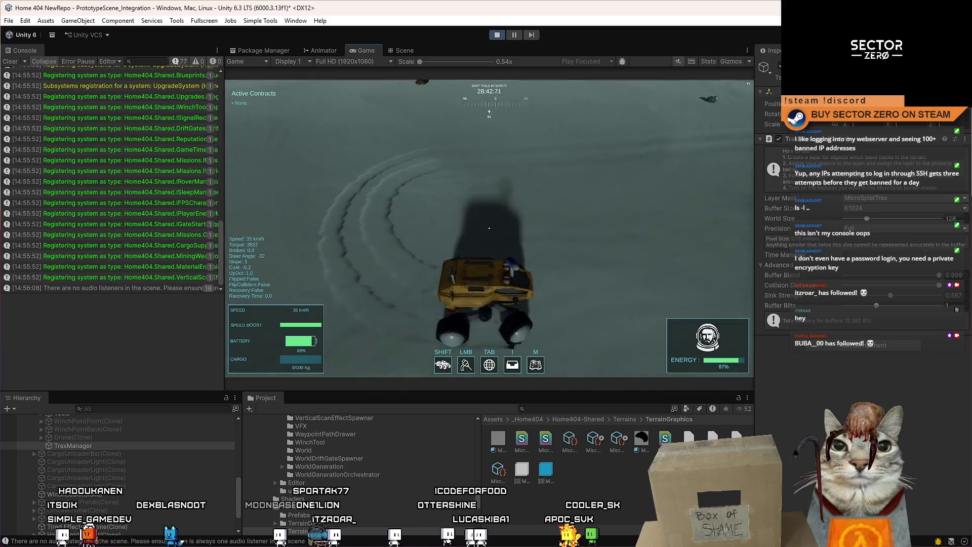
{"action": "key", "text": "Escape"}
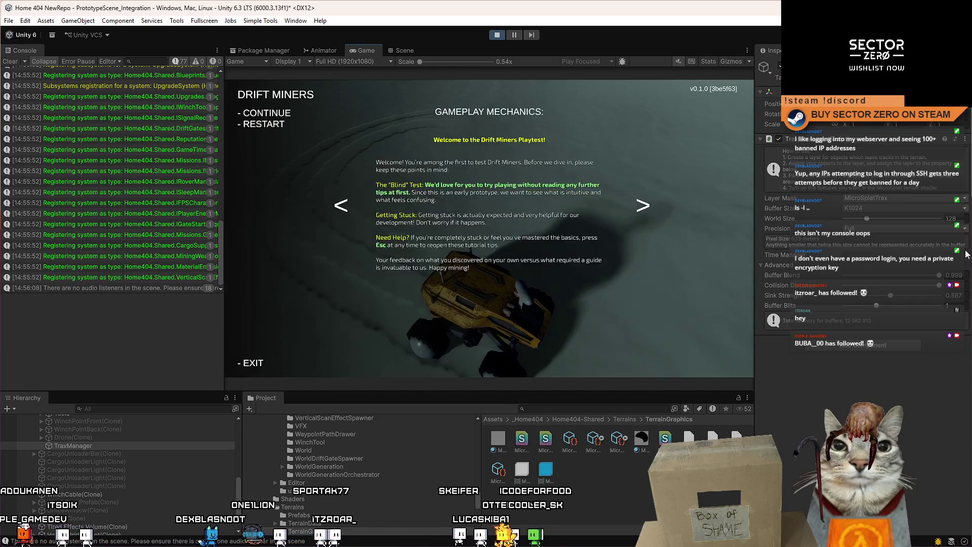
{"action": "key", "text": "Escape"}
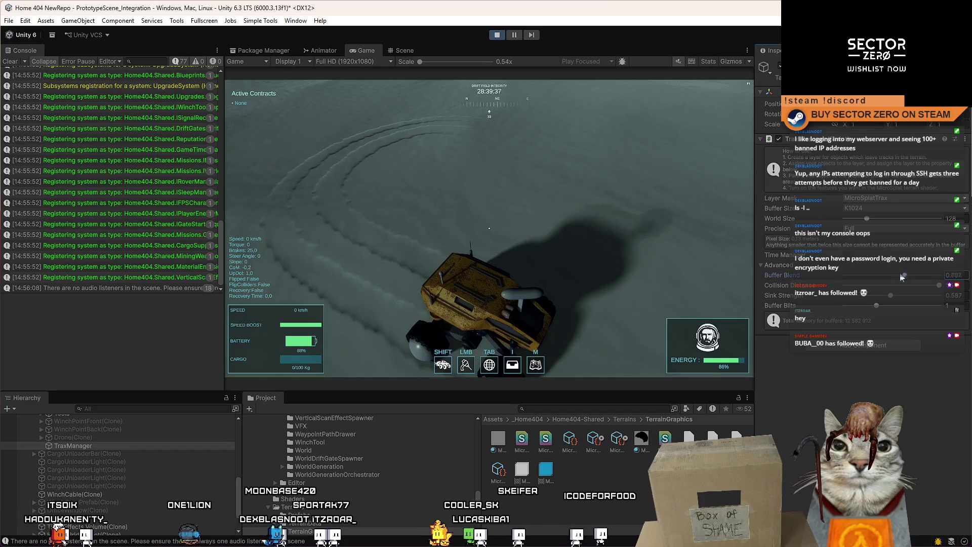
Test-drive the rover forward through left and right turns to judge the tracks, then pause.
{"action": "key", "text": "w"}
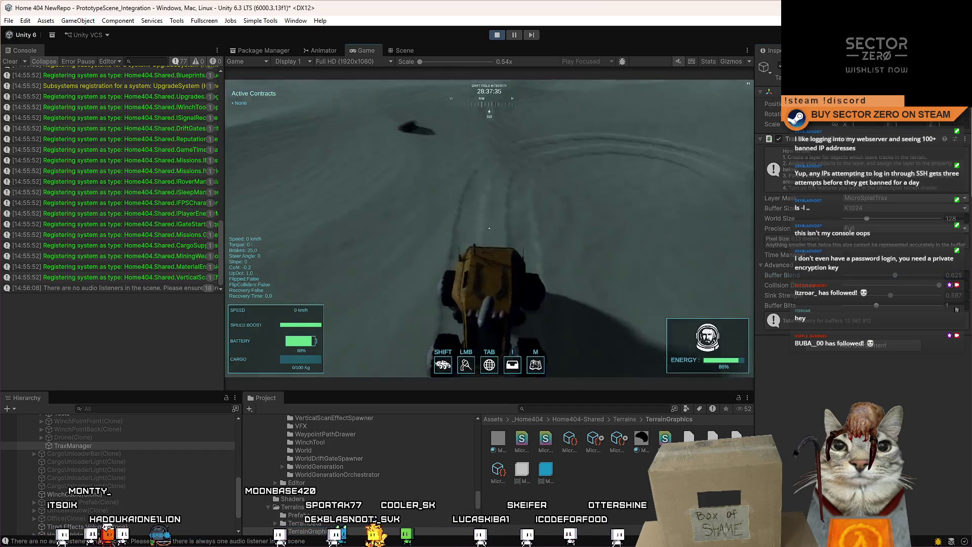
{"action": "key", "text": "d"}
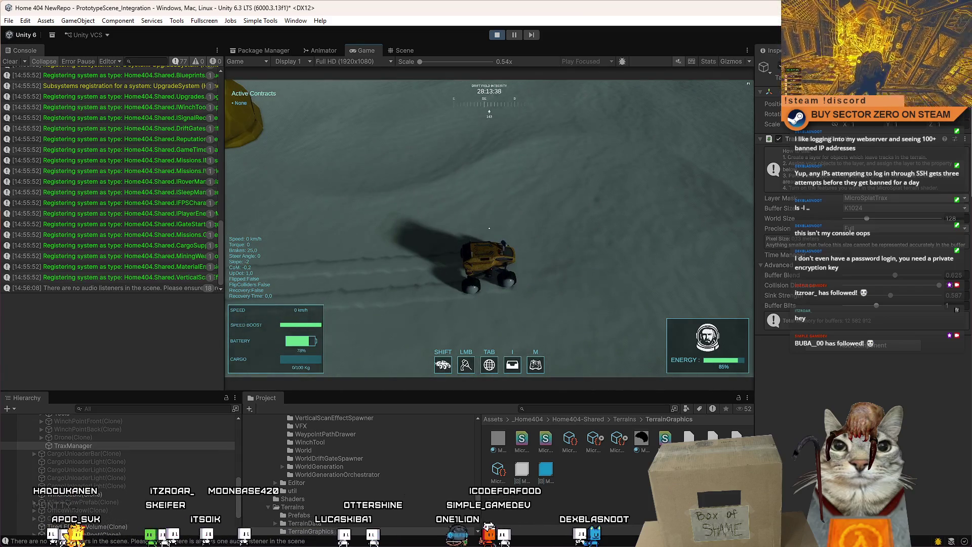
{"action": "key", "text": "w"}
{"action": "key", "text": "a"}
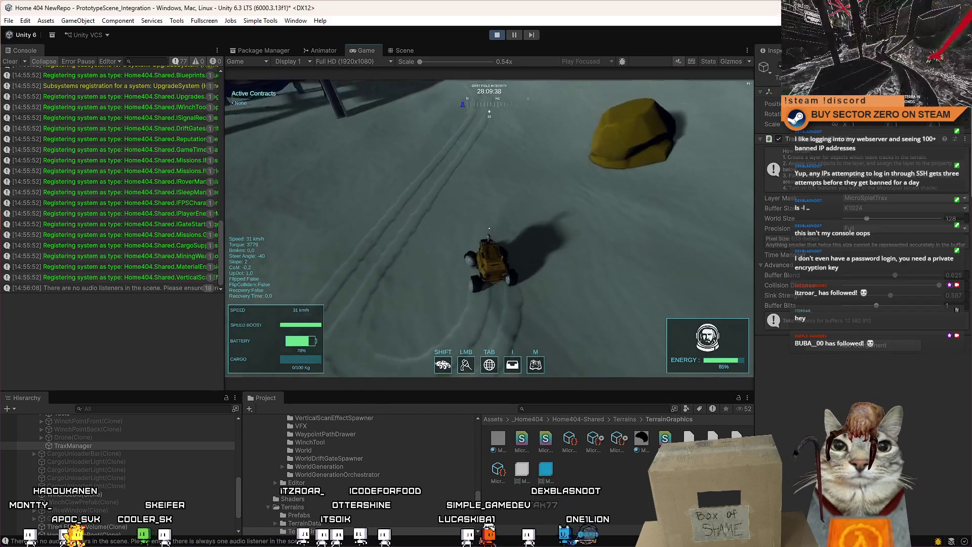
{"action": "key", "text": "d"}
{"action": "key", "text": "a"}
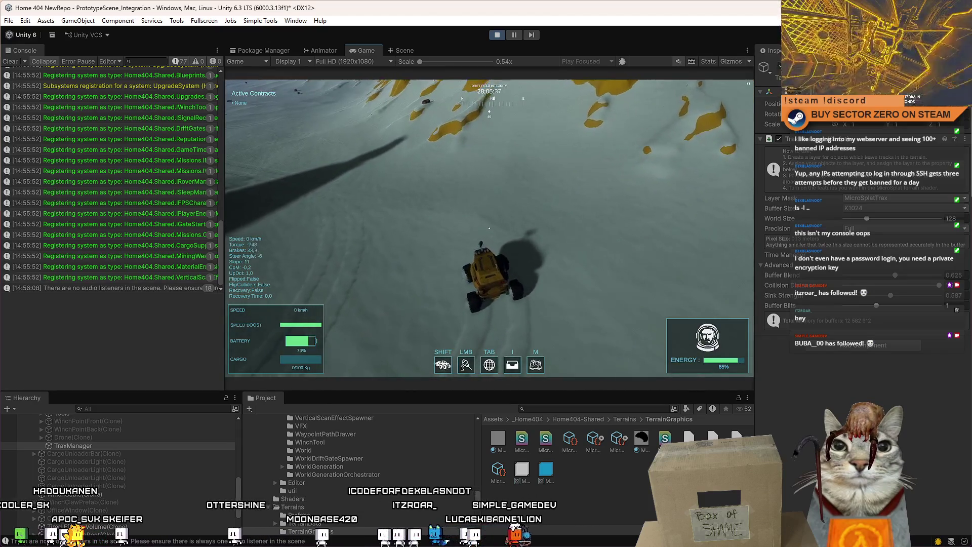
{"action": "key", "text": "Escape"}
{"action": "key", "text": "Escape"}
Pause play to glance at the Scene view, then resume and return to the Game view.
{"action": "left_click", "coordinate": [514, 35]}
{"action": "left_click", "coordinate": [404, 50]}
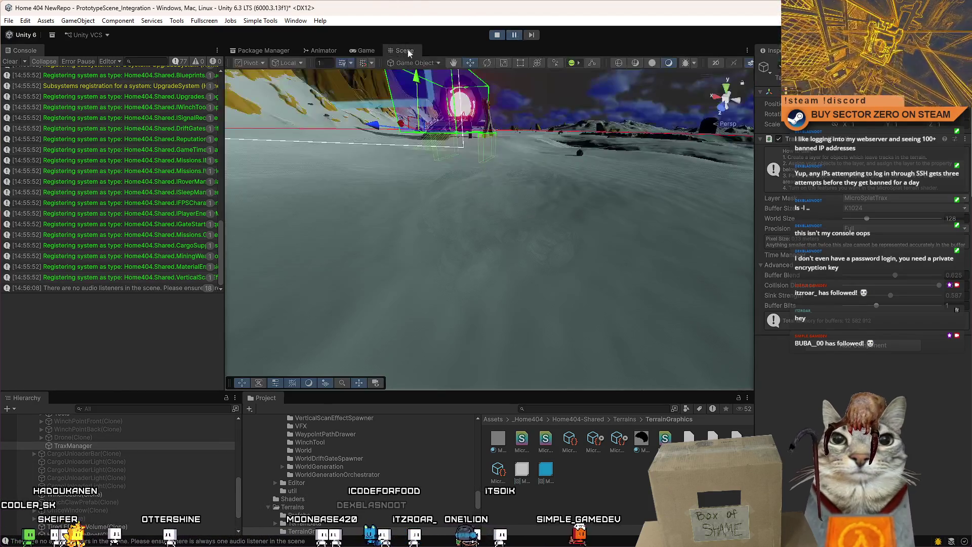
{"action": "left_click", "coordinate": [514, 35]}
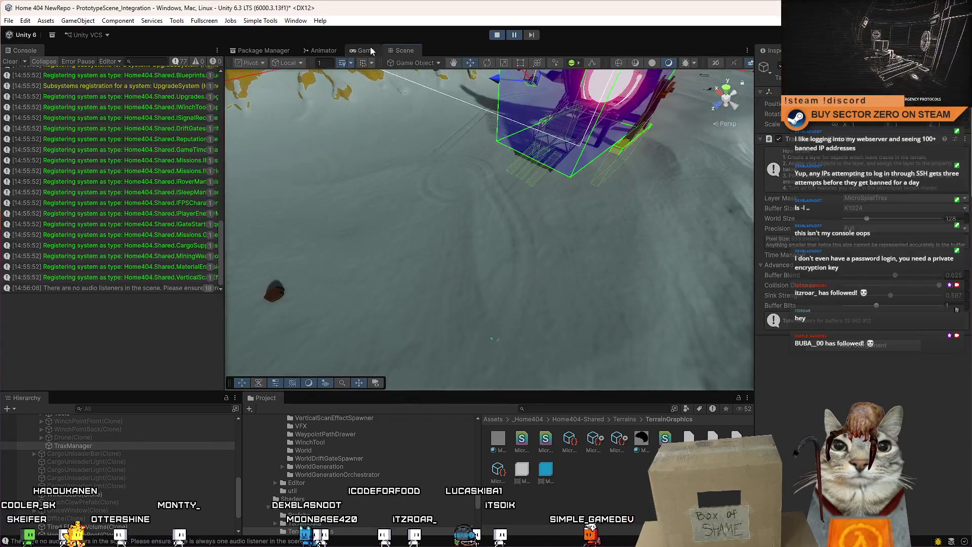
{"action": "left_click", "coordinate": [367, 50]}
Drive the rover through a left turn to lay fresh tracks, then pause the game.
{"action": "key", "text": "w"}
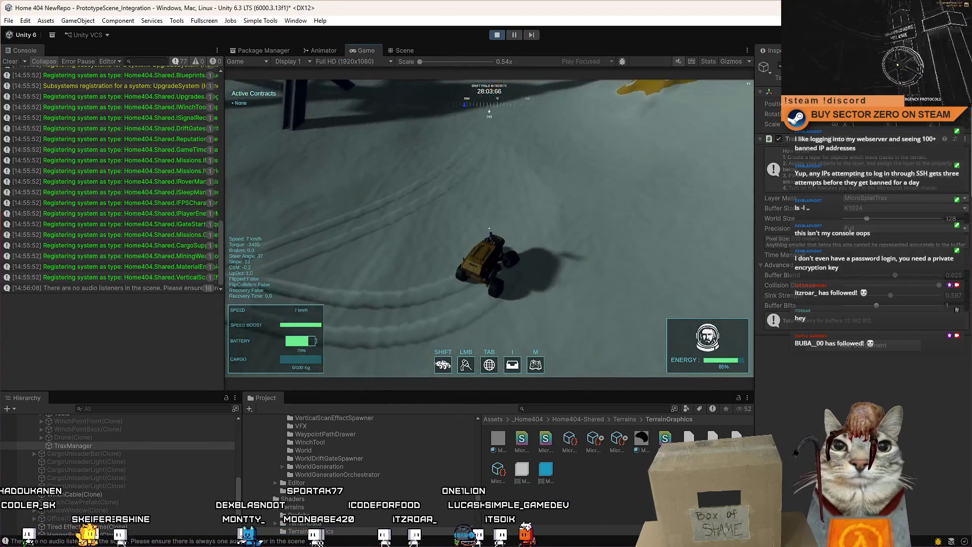
{"action": "key", "text": "a"}
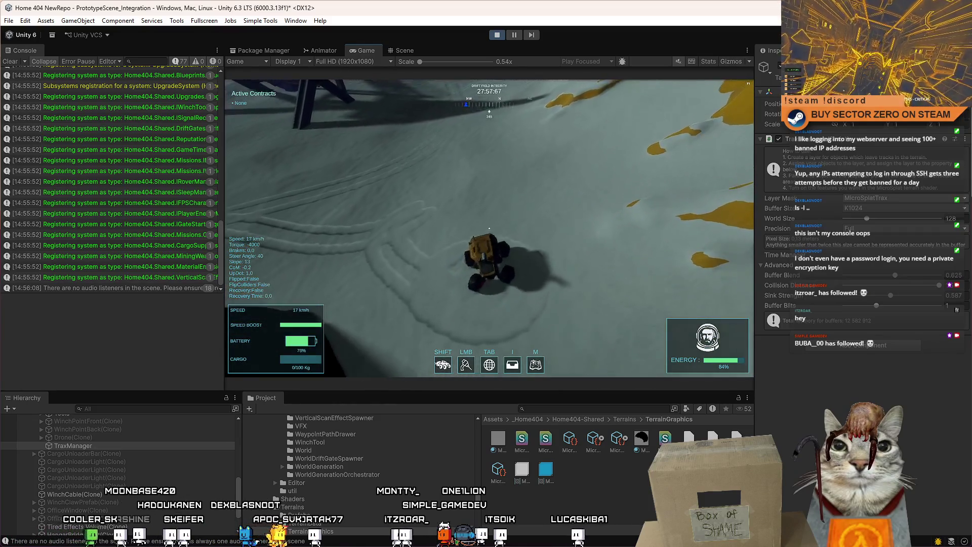
{"action": "key", "text": "w"}
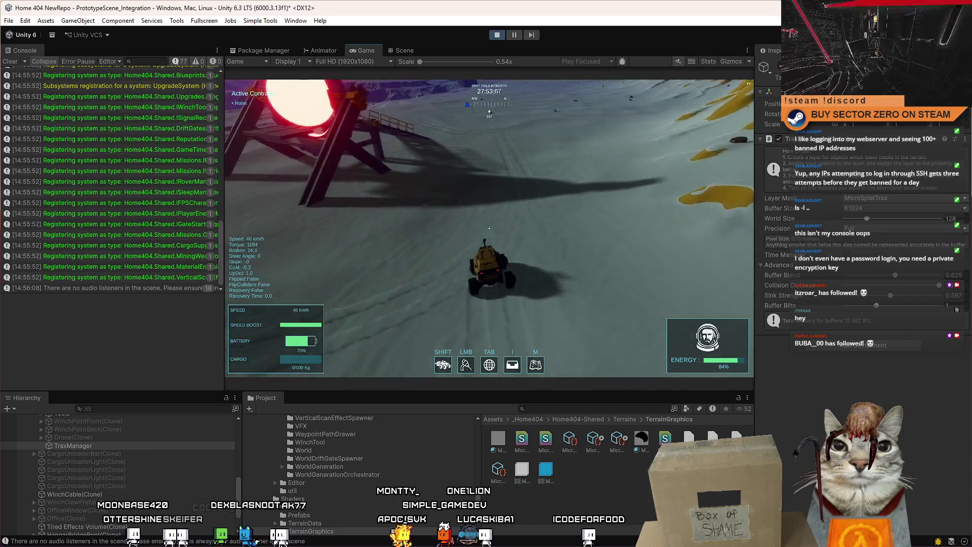
{"action": "key", "text": "Escape"}
{"action": "key", "text": "Escape"}
{"action": "left_click", "coordinate": [895, 207]}
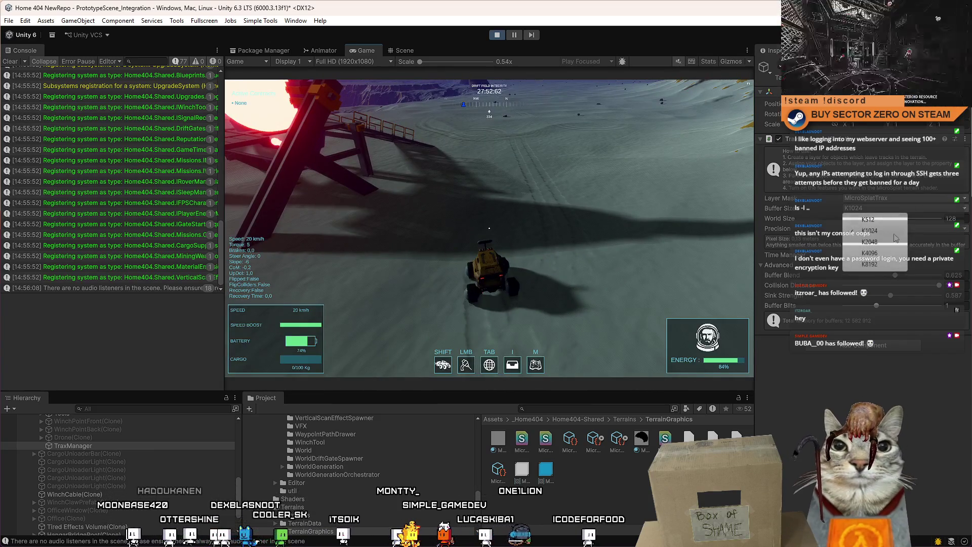
Set the Trax Buffer Size to 2048 and drive the rover left toward the ramp.
{"action": "left_click", "coordinate": [886, 240]}
{"action": "left_click", "coordinate": [641, 249]}
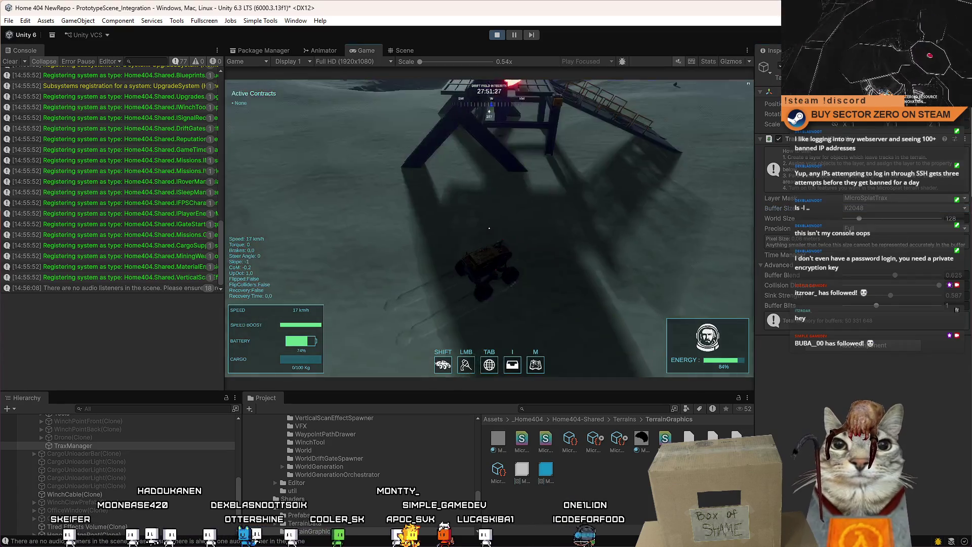
{"action": "key", "text": "w"}
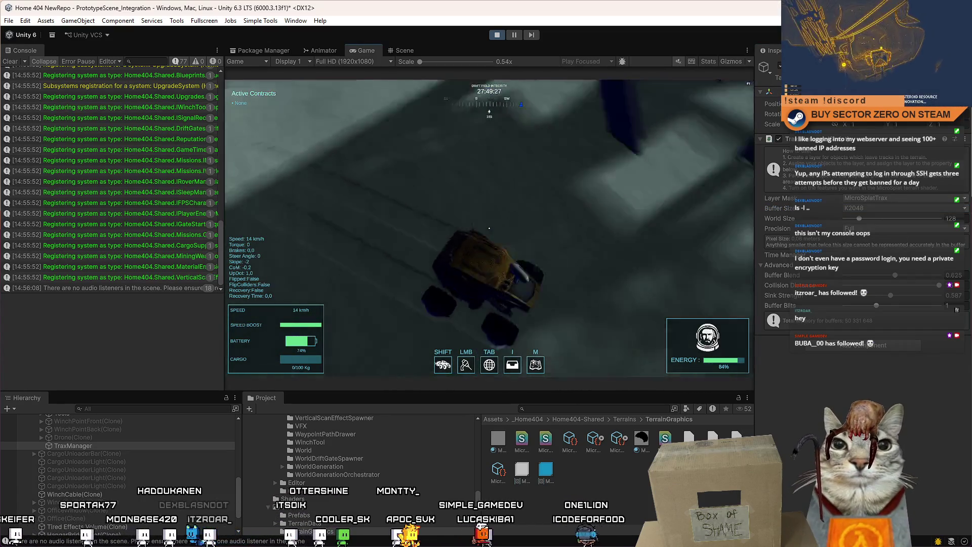
{"action": "key", "text": "w"}
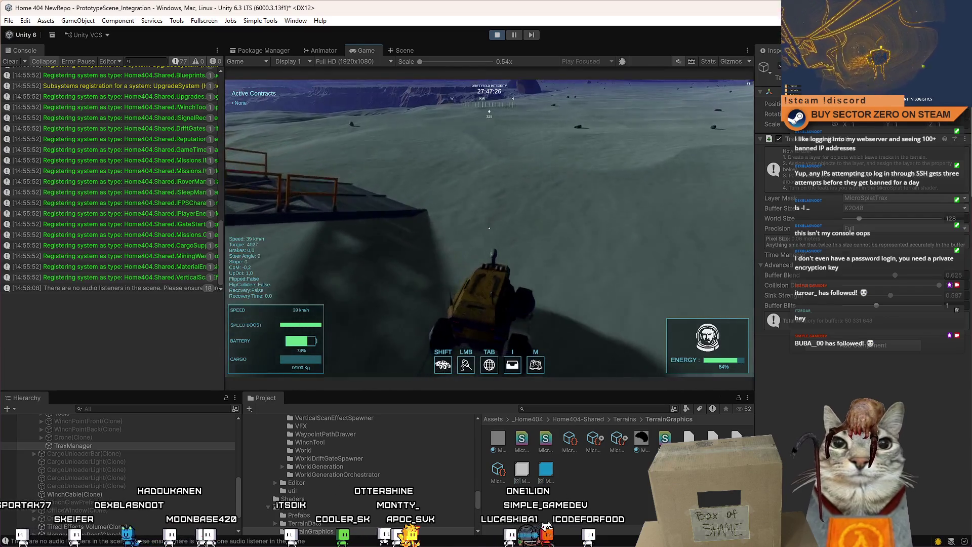
{"action": "key", "text": "a"}
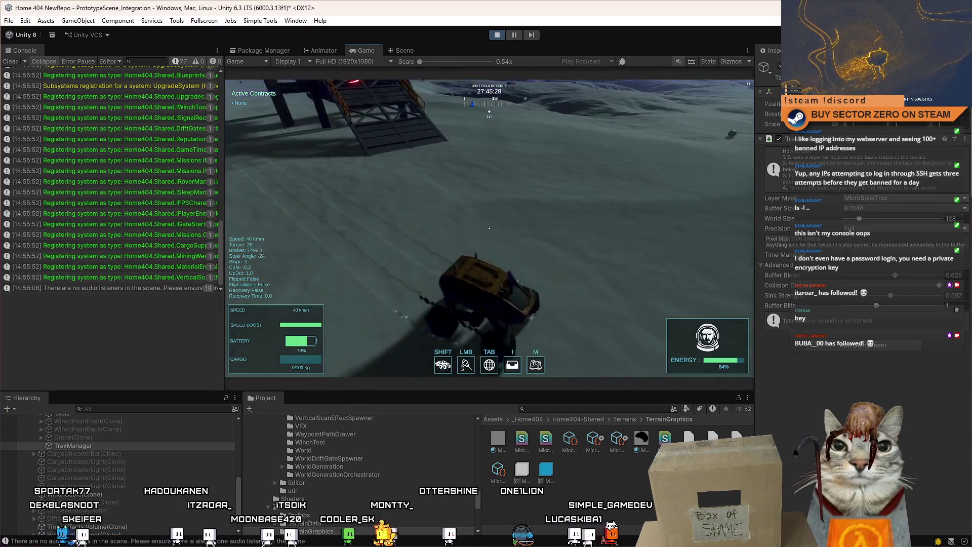
Keep driving the rover over the snow with left and right turns, then brake and pause.
{"action": "key", "text": "Escape"}
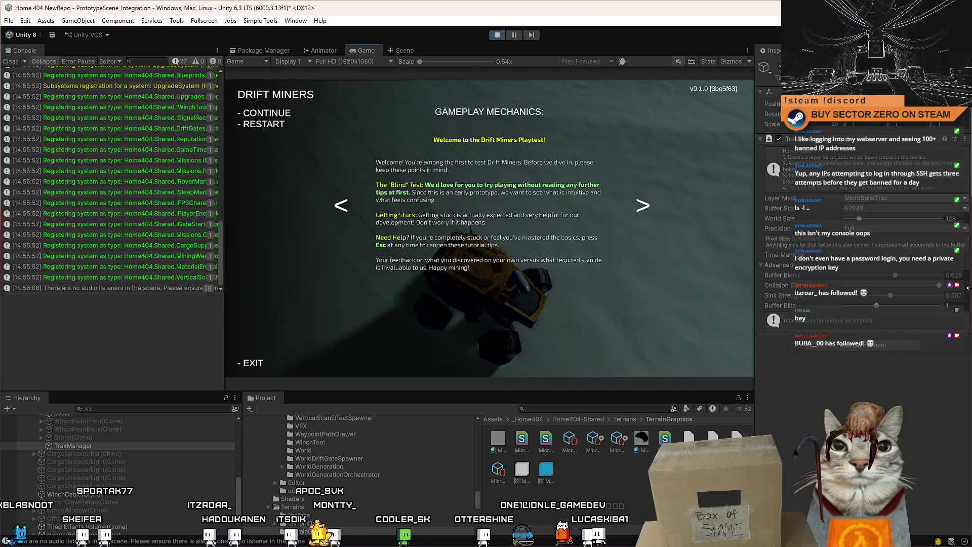
{"action": "key", "text": "Escape"}
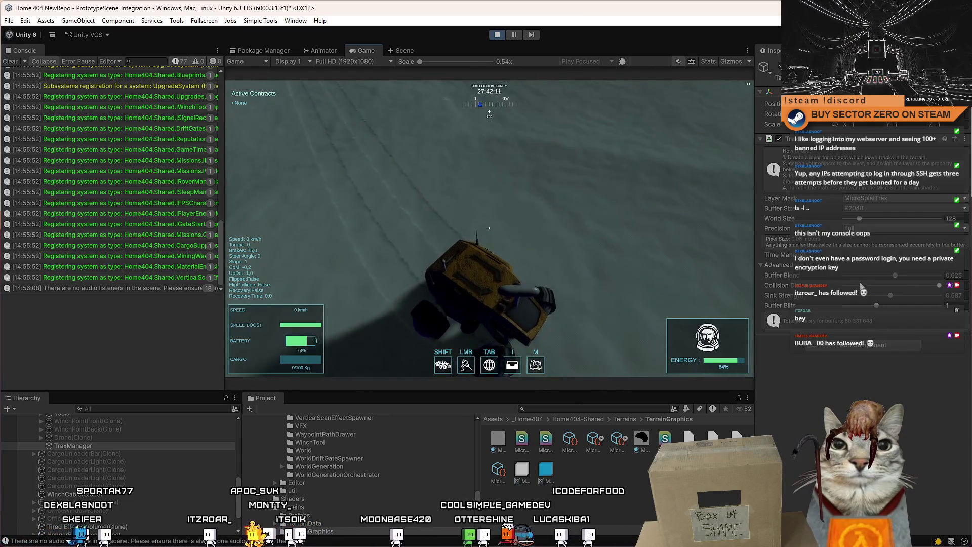
{"action": "key", "text": "w"}
{"action": "key", "text": "a"}
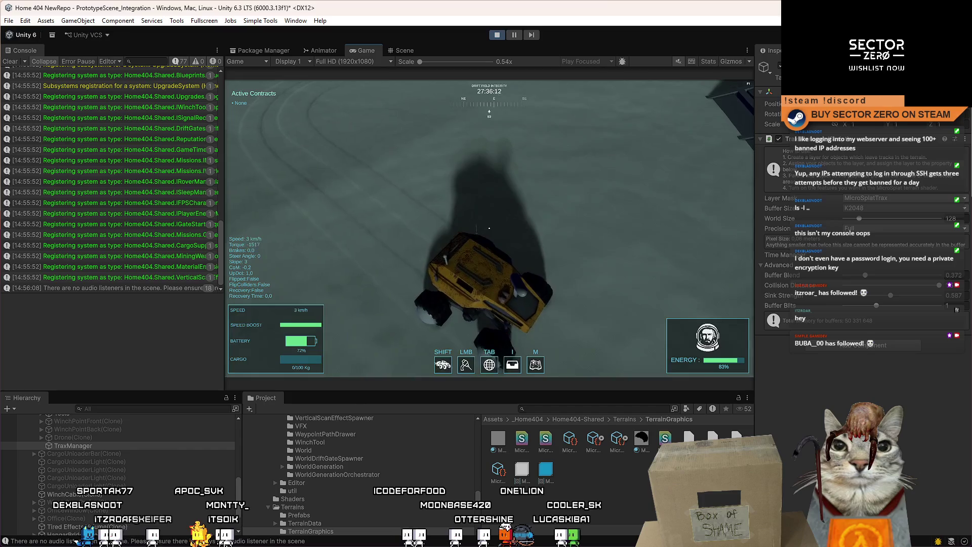
{"action": "key", "text": "Escape"}
{"action": "key", "text": "Escape"}
{"action": "key", "text": "w"}
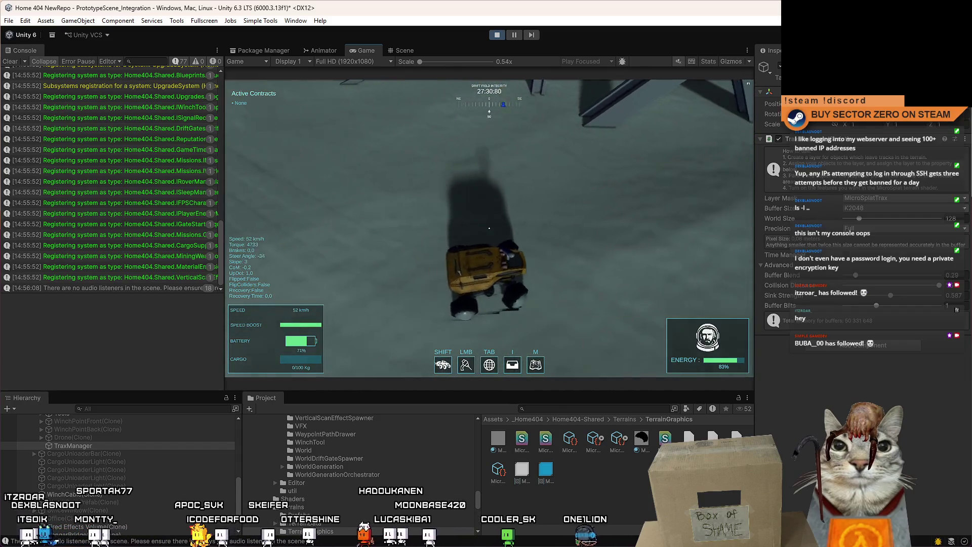
{"action": "key", "text": "d"}
{"action": "key", "text": "a"}
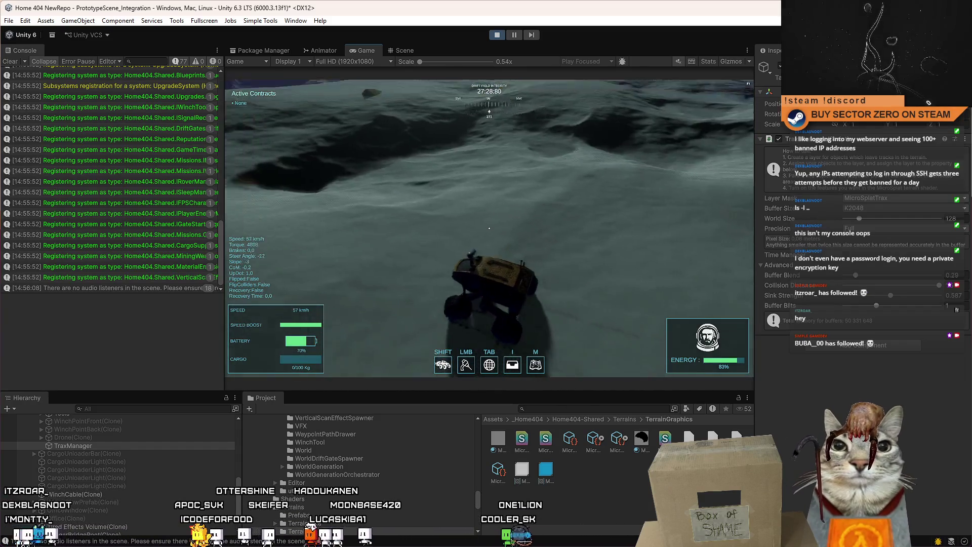
{"action": "key", "text": "s"}
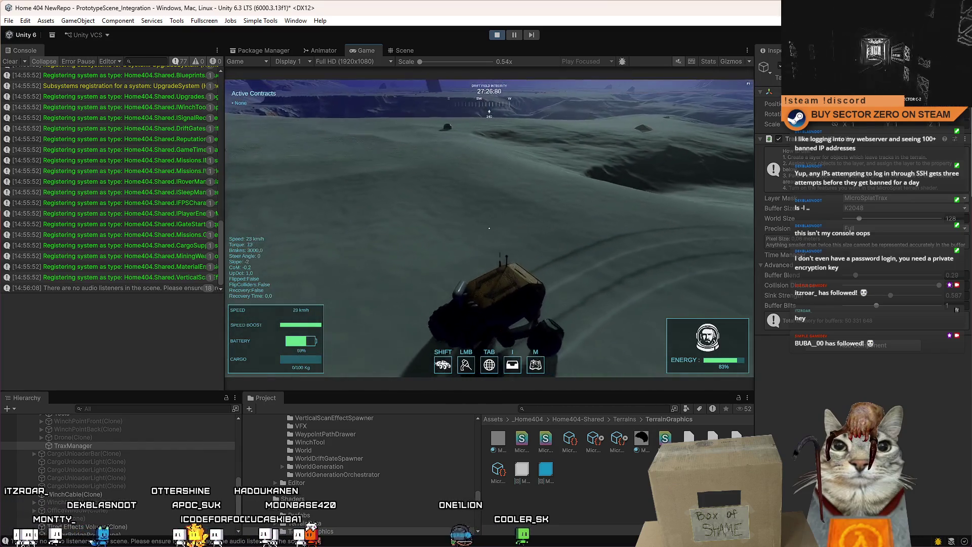
{"action": "key", "text": "Escape"}
{"action": "key", "text": "Escape"}
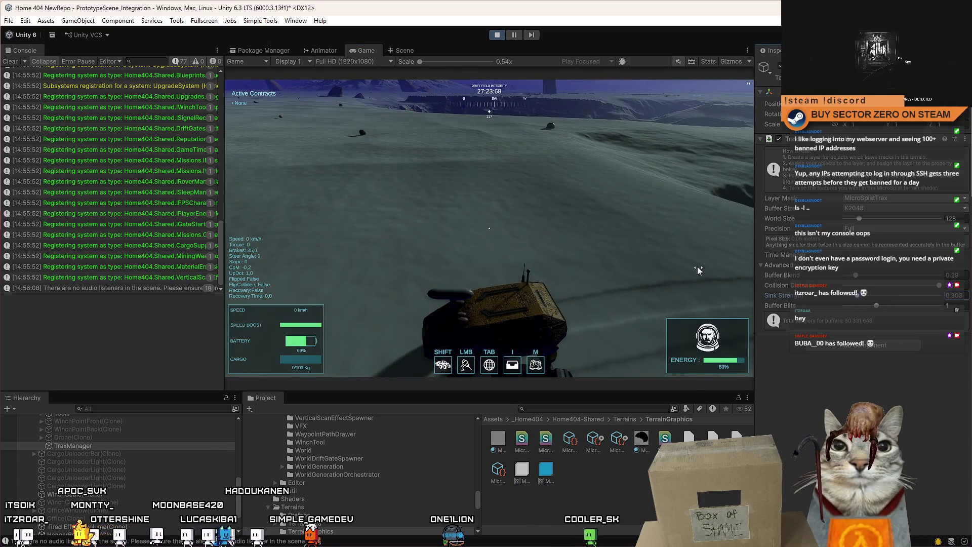
Drive and stop the rover, then swing it left and stop again to check track depth.
{"action": "key", "text": "w"}
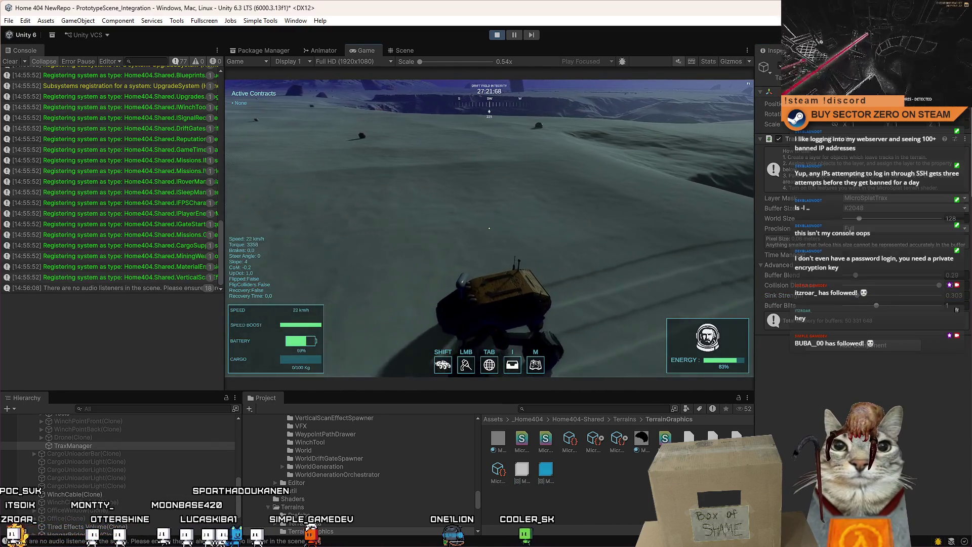
{"action": "key", "text": "s"}
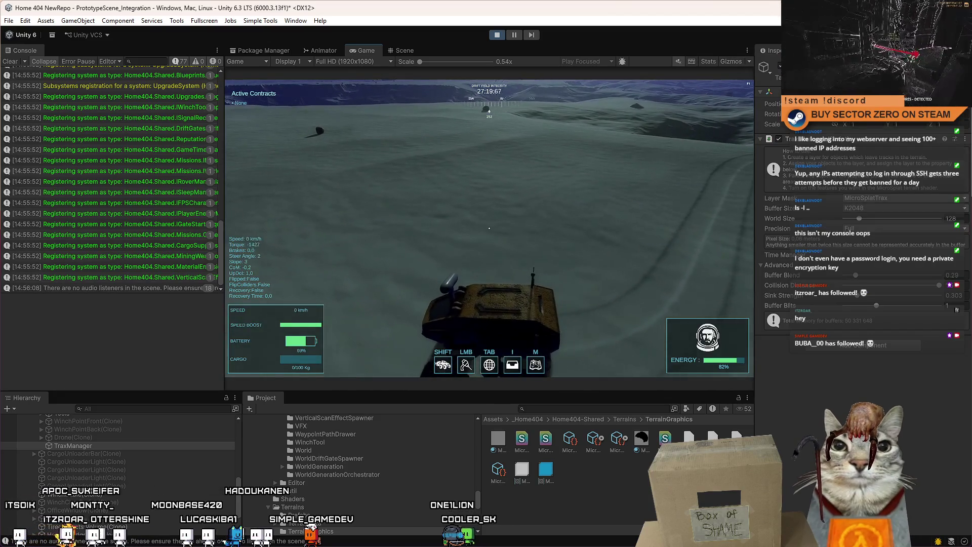
{"action": "key", "text": "Escape"}
{"action": "key", "text": "Escape"}
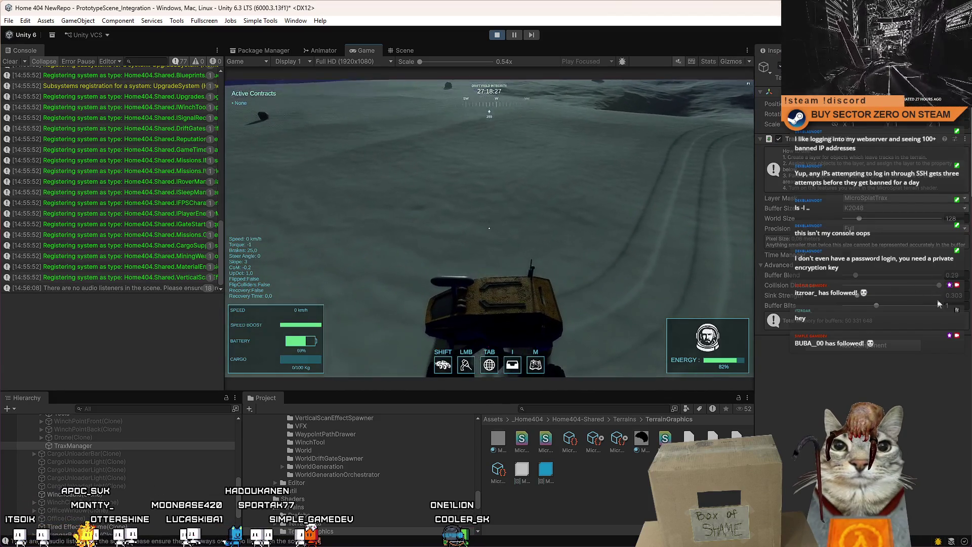
{"action": "key", "text": "w"}
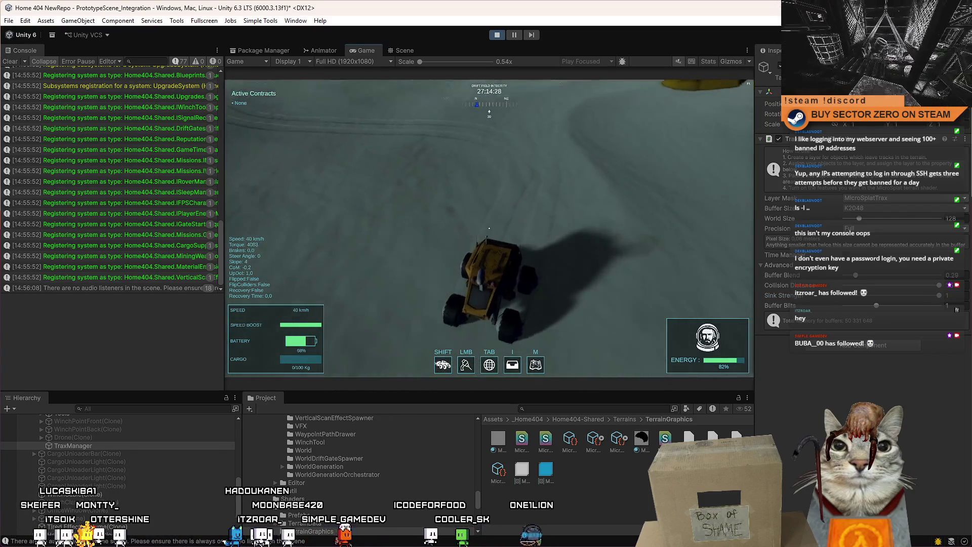
{"action": "key", "text": "a"}
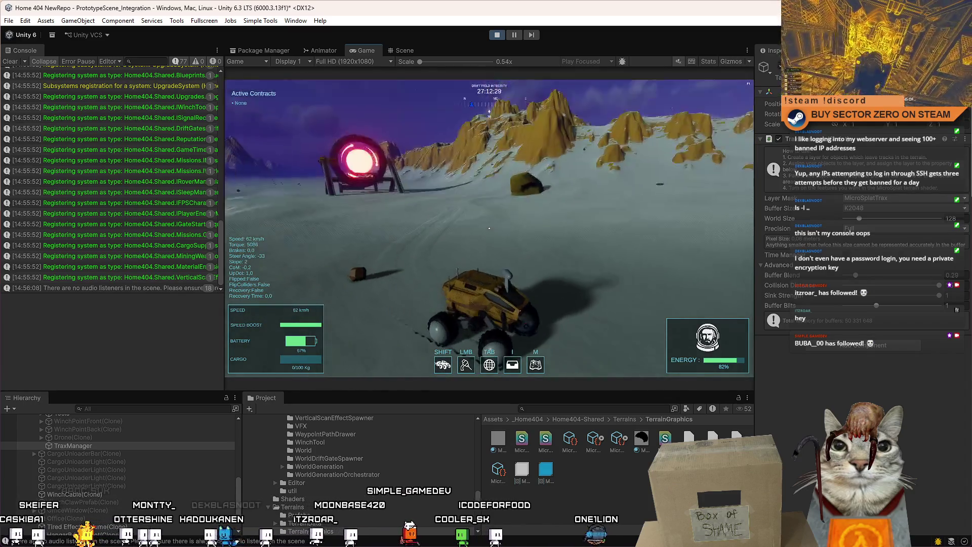
{"action": "key", "text": "s"}
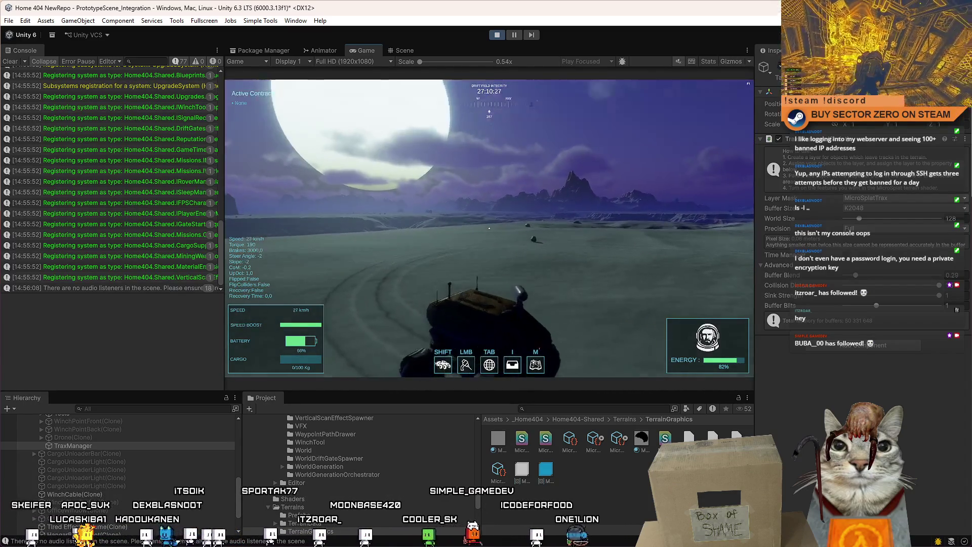
Resume play, drive the rover off turning left, and stop to inspect the tracks.
{"action": "key", "text": "Escape"}
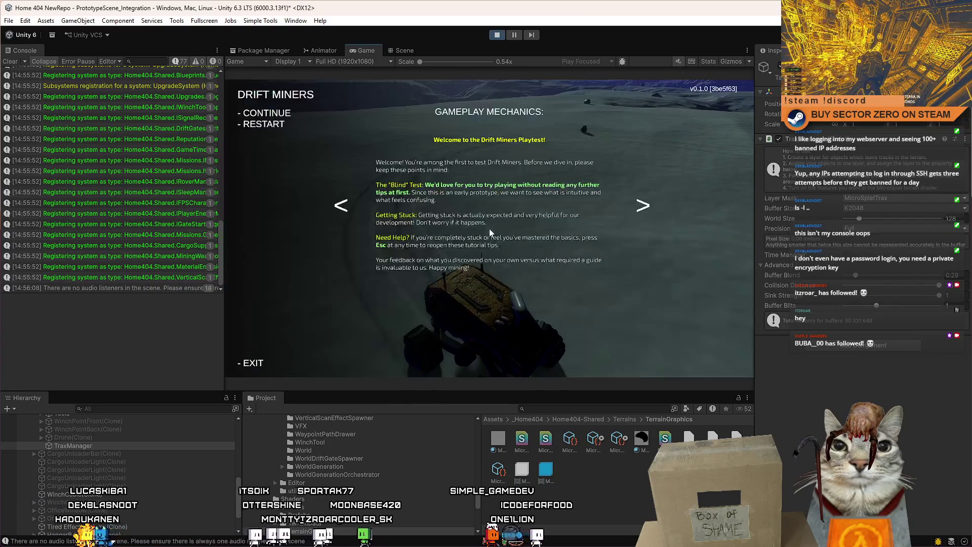
{"action": "key", "text": "Escape"}
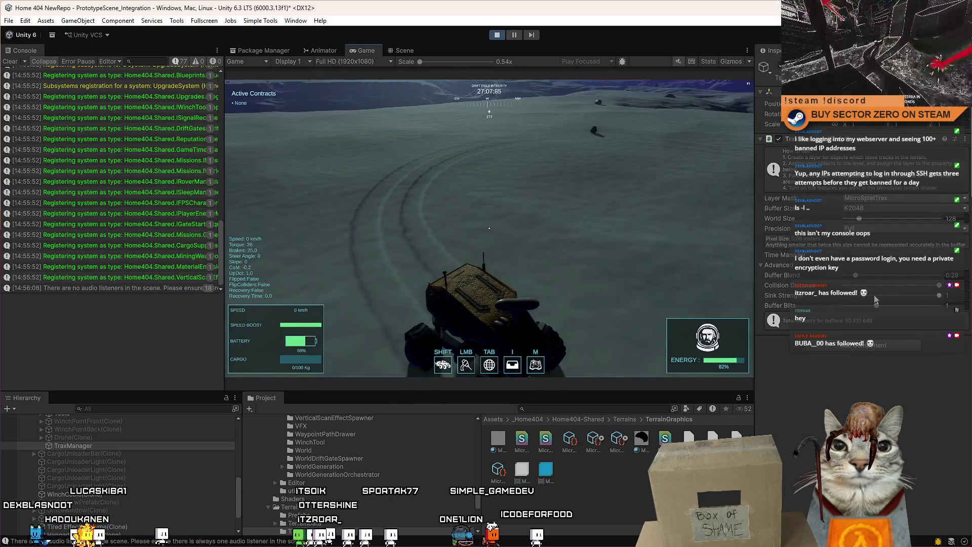
{"action": "key", "text": "w"}
{"action": "key", "text": "a"}
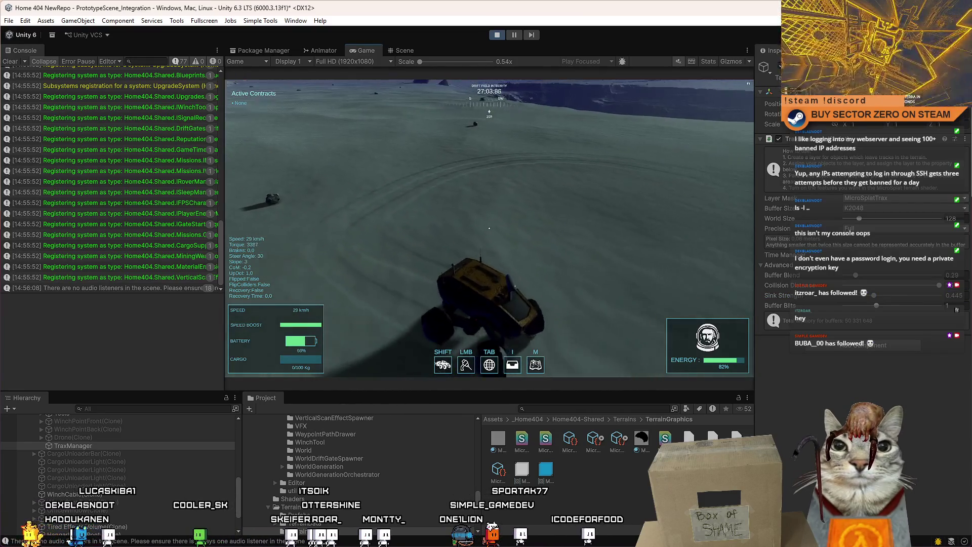
{"action": "key", "text": "s"}
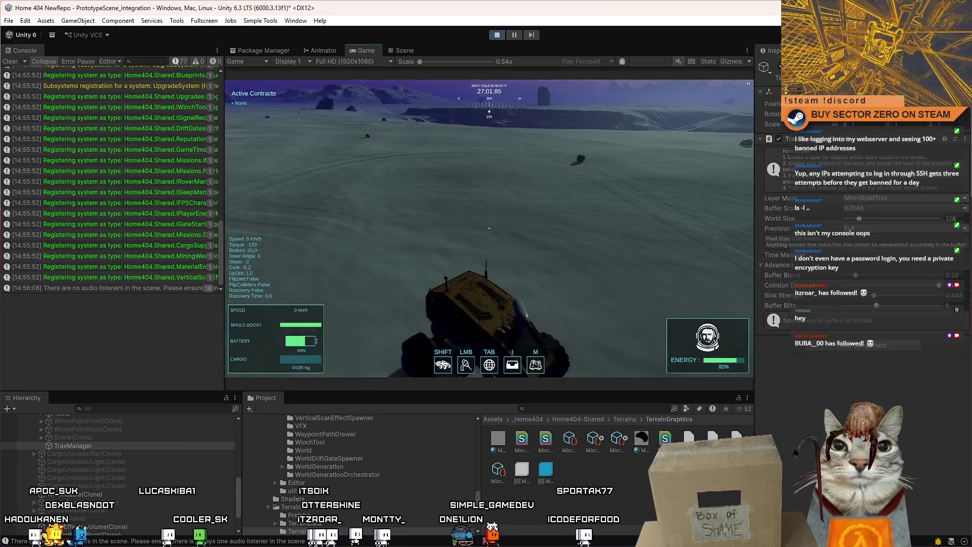
{"action": "key", "text": "Escape"}
{"action": "key", "text": "Escape"}
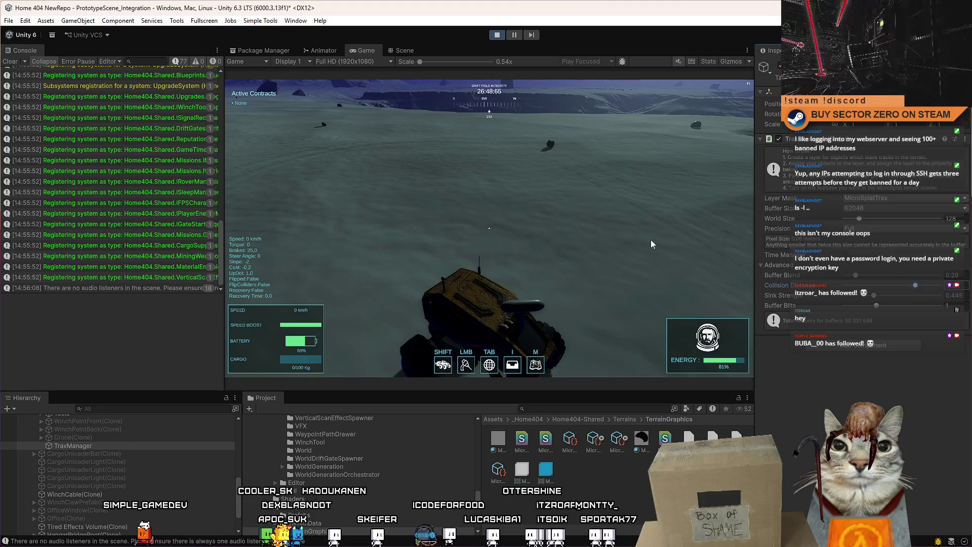
Drive the rover toward the glowing gate, brake, head on toward the moon, then pause.
{"action": "key", "text": "w"}
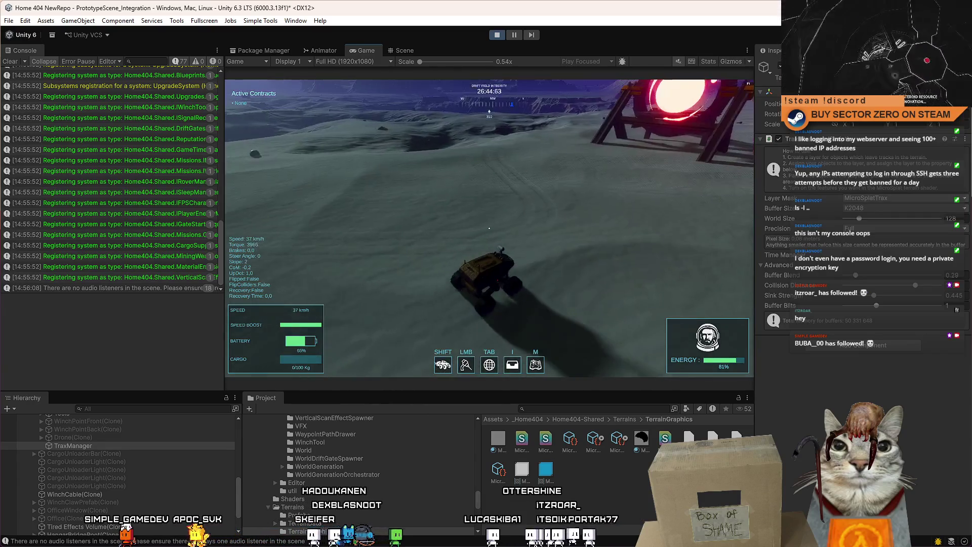
{"action": "key", "text": "a"}
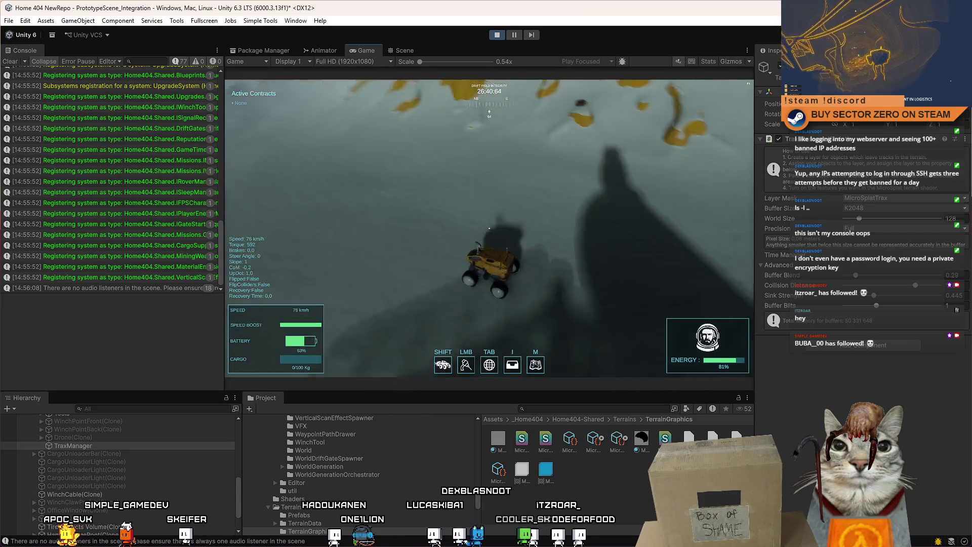
{"action": "key", "text": "s"}
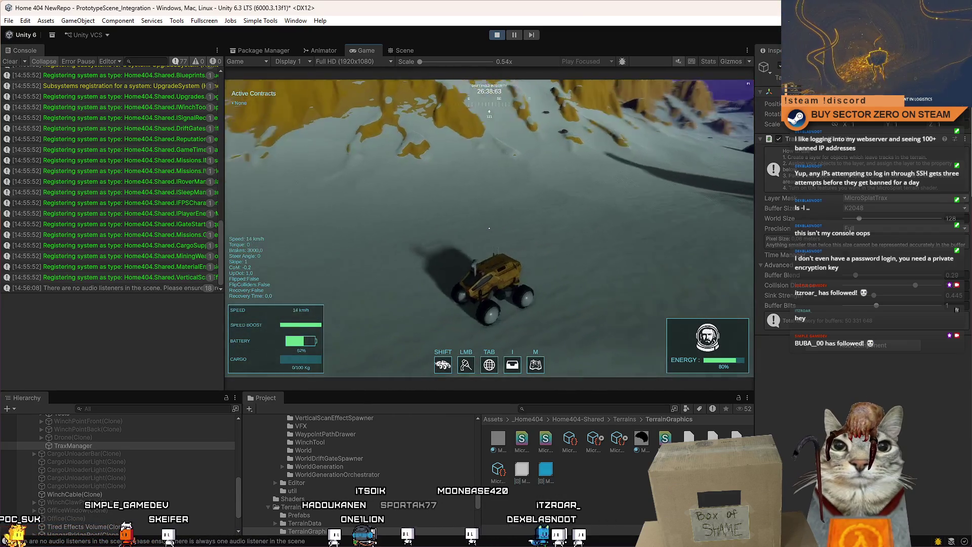
{"action": "key", "text": "Escape"}
{"action": "key", "text": "Escape"}
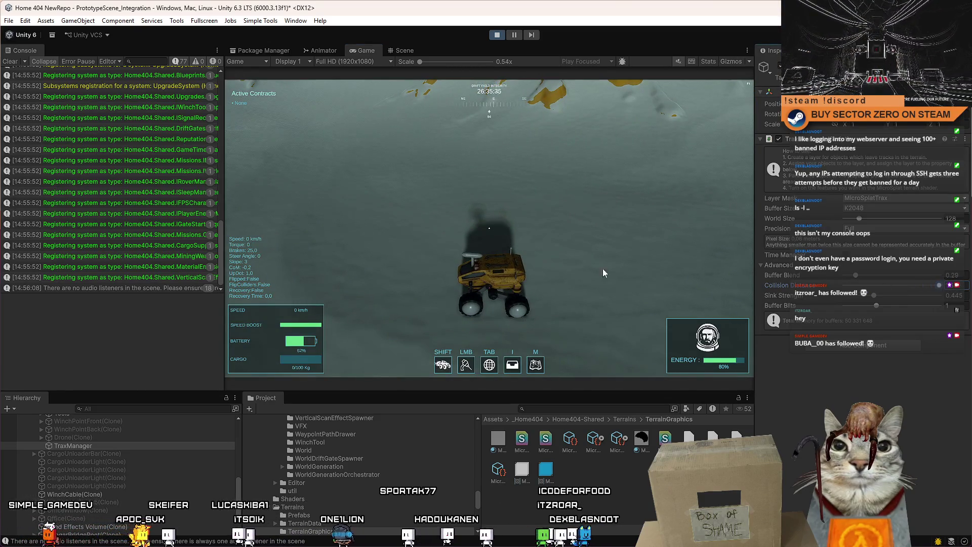
{"action": "left_click", "coordinate": [630, 276]}
{"action": "key", "text": "w"}
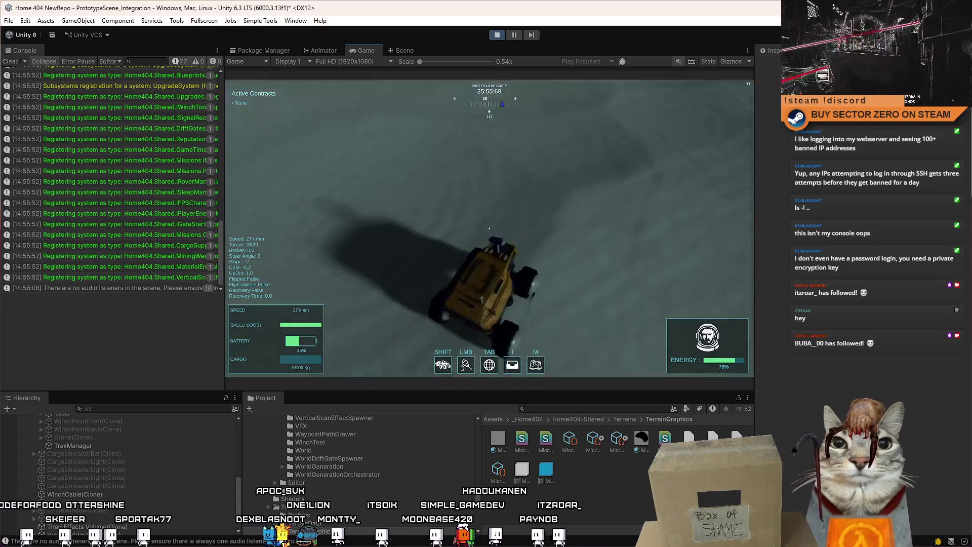
{"action": "key", "text": "Escape"}
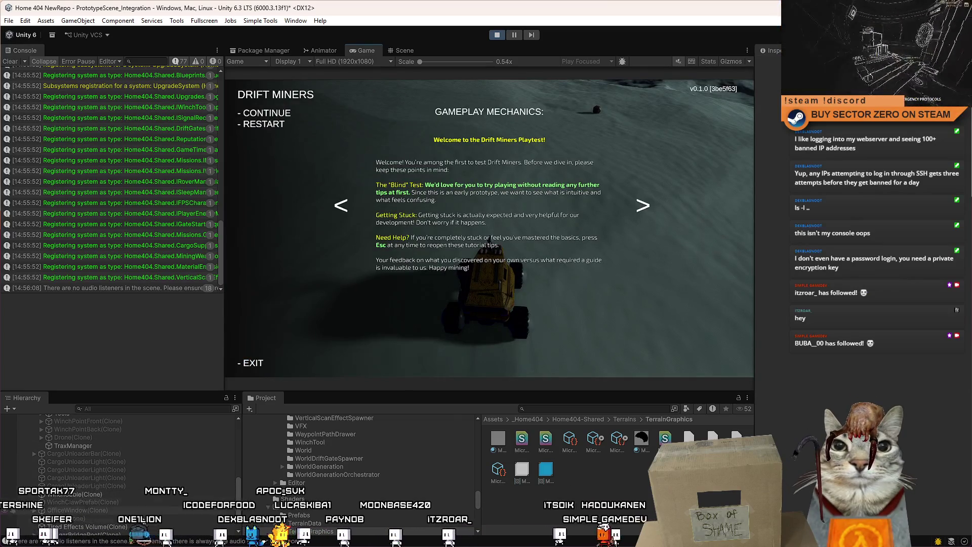
Resume from the pause menu, drive the rover left briefly, then expand the Trax Advanced settings.
{"action": "scroll", "coordinate": [139, 484], "scroll_direction": "up", "scroll_amount": 2}
{"action": "scroll", "coordinate": [139, 482], "scroll_direction": "up", "scroll_amount": 5}
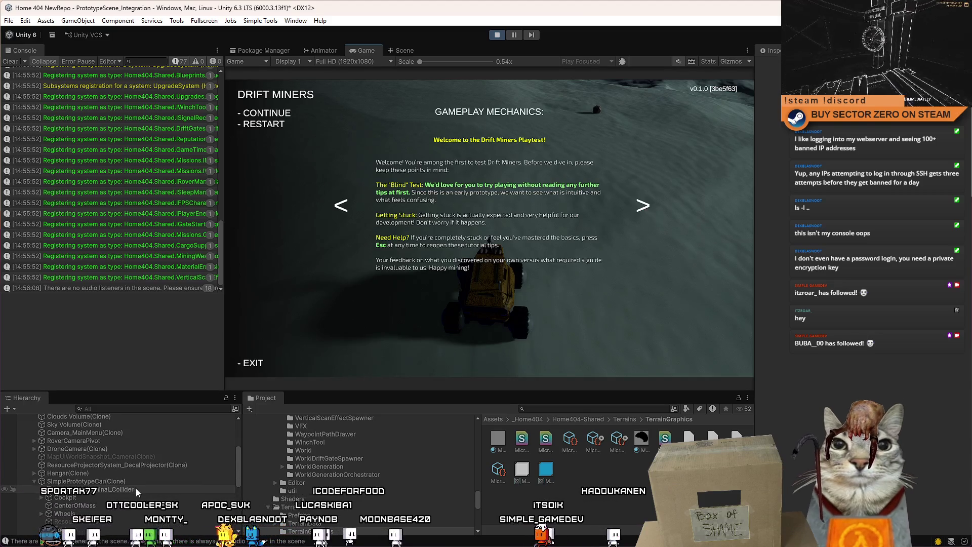
{"action": "scroll", "coordinate": [134, 486], "scroll_direction": "down", "scroll_amount": 4}
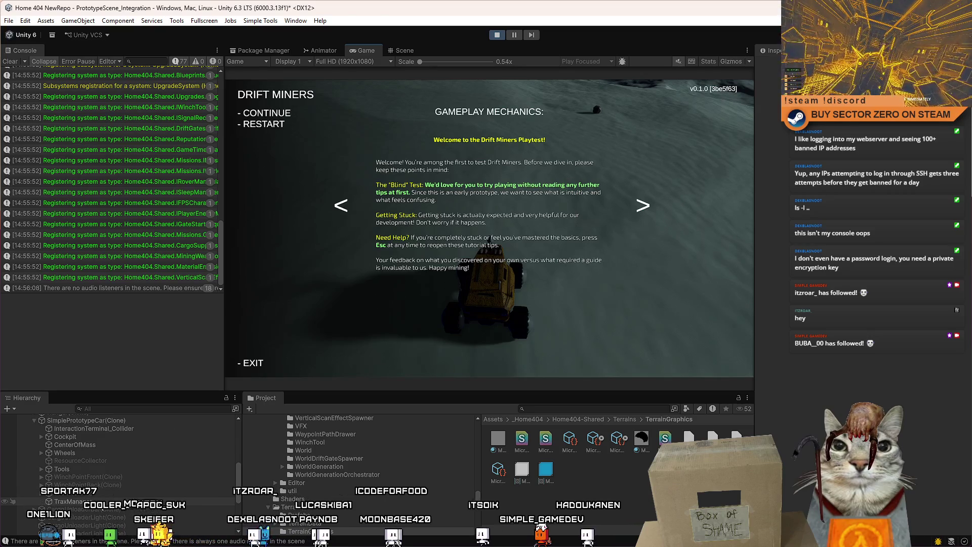
{"action": "left_click", "coordinate": [590, 310]}
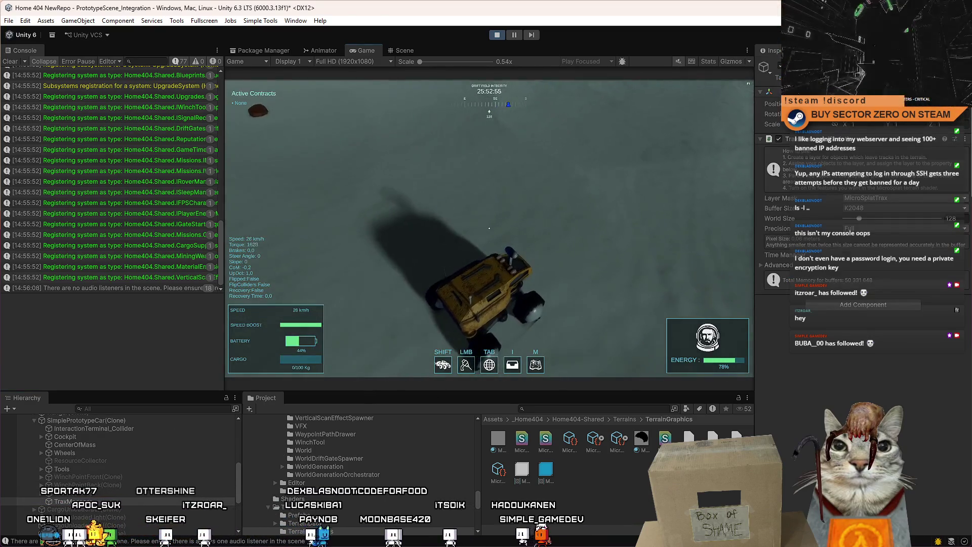
{"action": "key", "text": "w"}
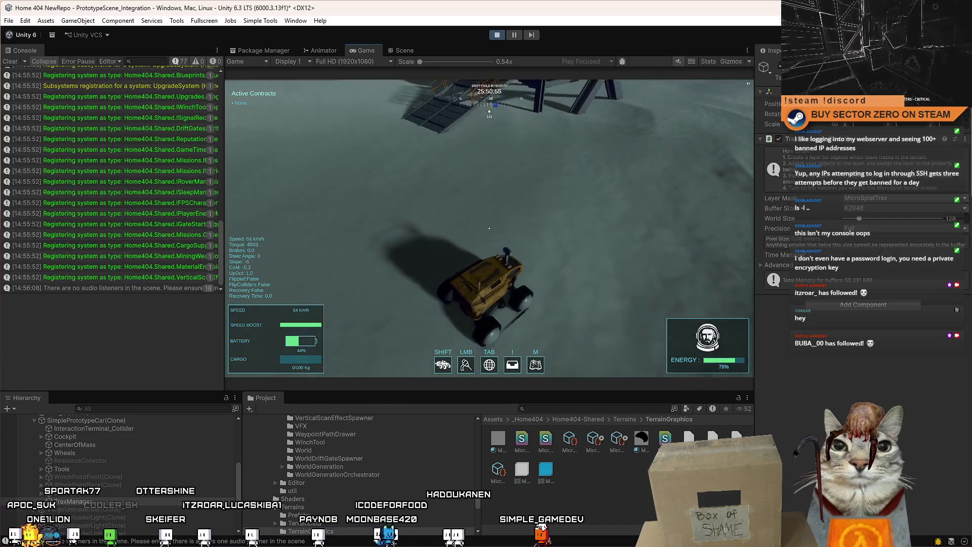
{"action": "key", "text": "a"}
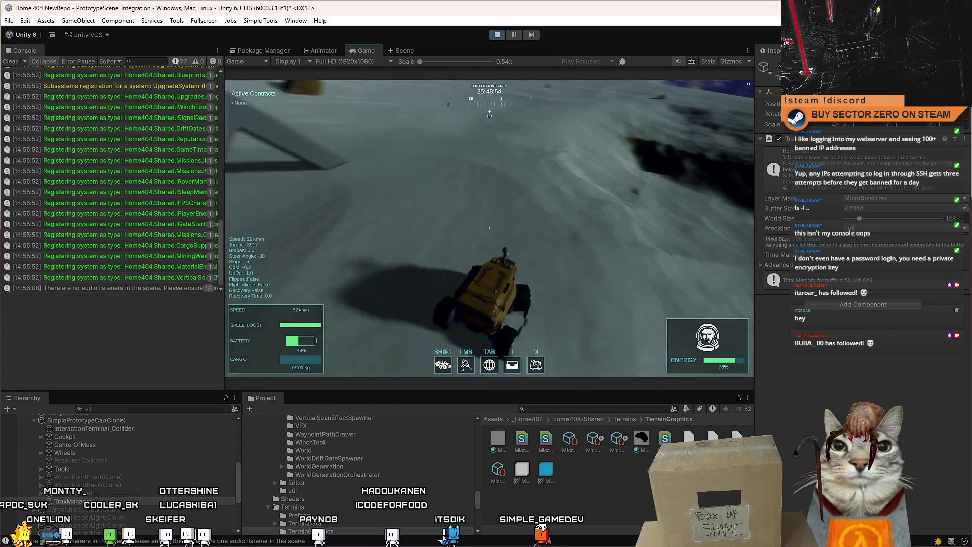
{"action": "key", "text": "Escape"}
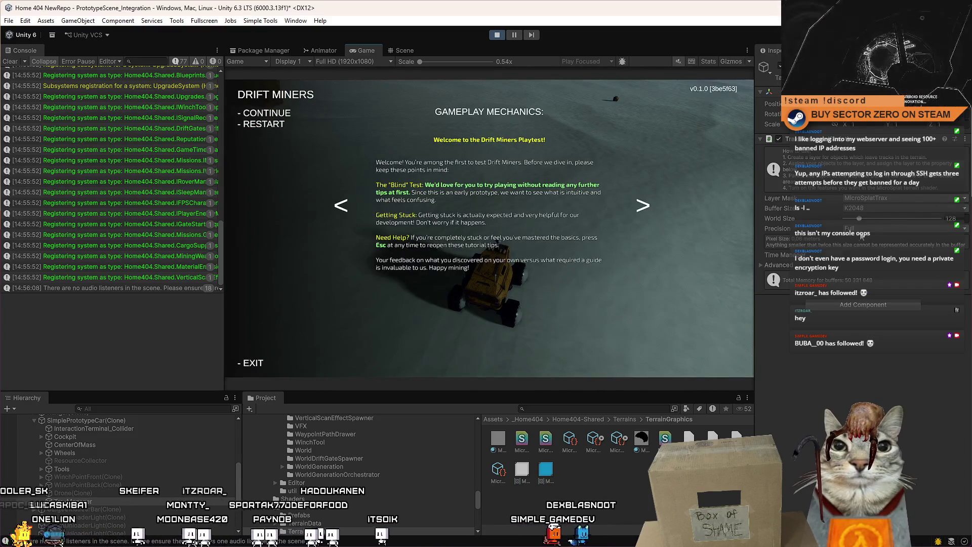
{"action": "key", "text": "Escape"}
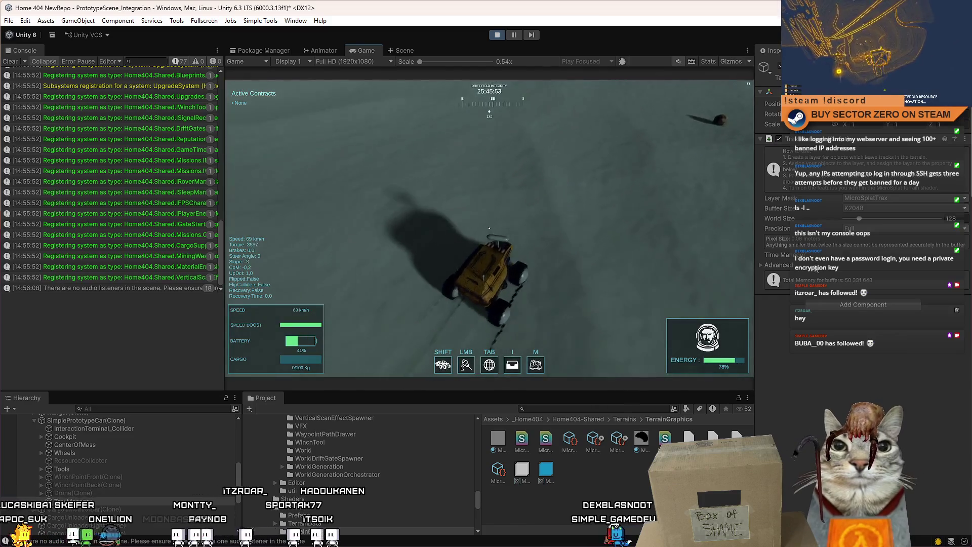
{"action": "left_click", "coordinate": [761, 266]}
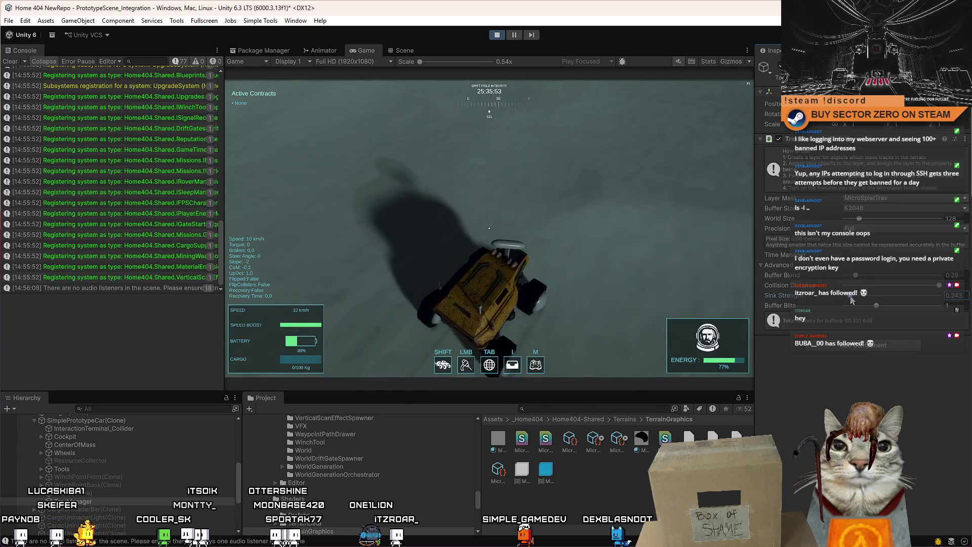
Drive the rover a bit, then pause and raise Trax Buffer Bits from 2 to 3.
{"action": "key", "text": "w"}
{"action": "key", "text": "w"}
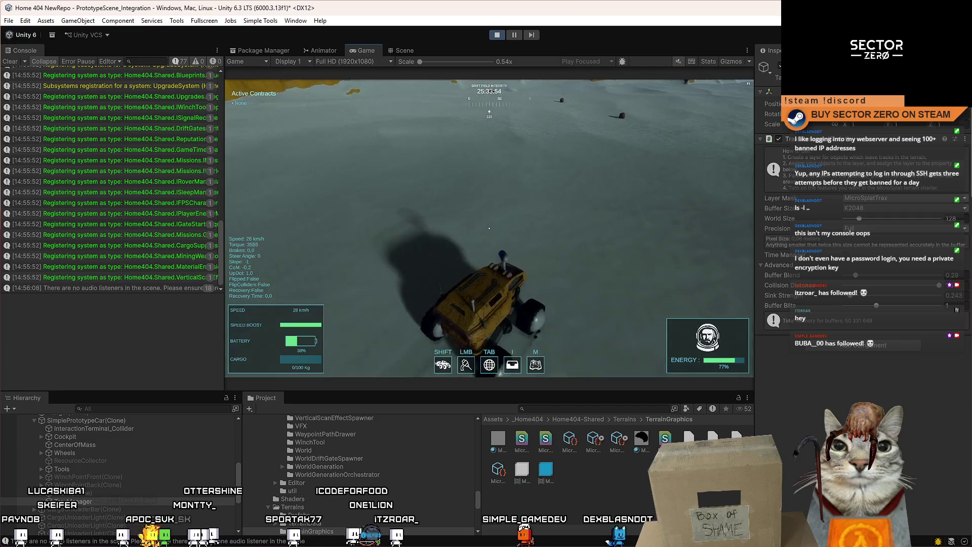
{"action": "key", "text": "Escape"}
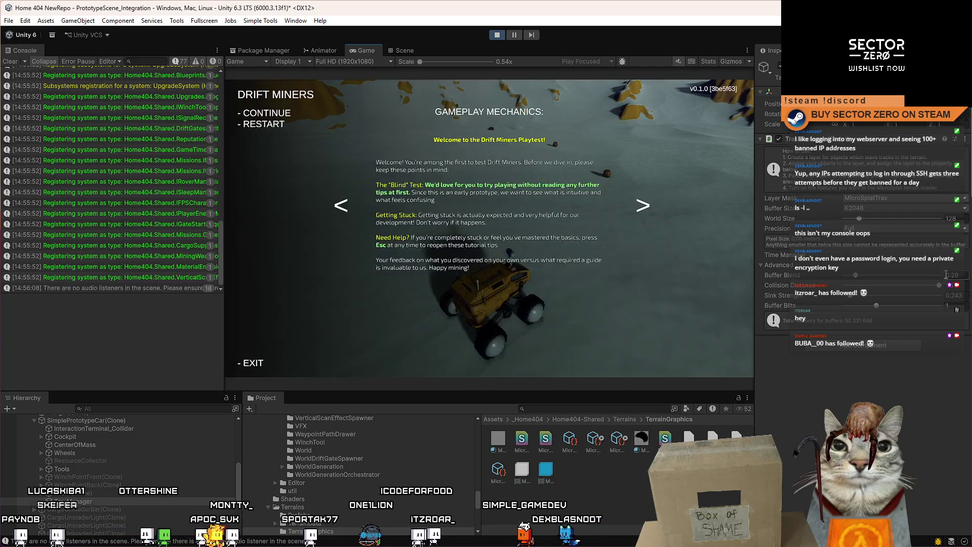
{"action": "key", "text": "Escape"}
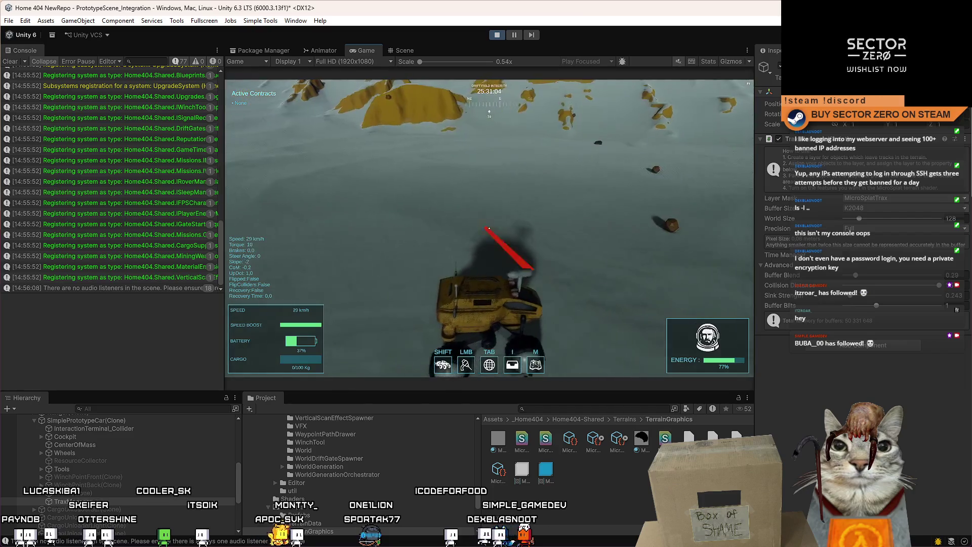
{"action": "key", "text": "Escape"}
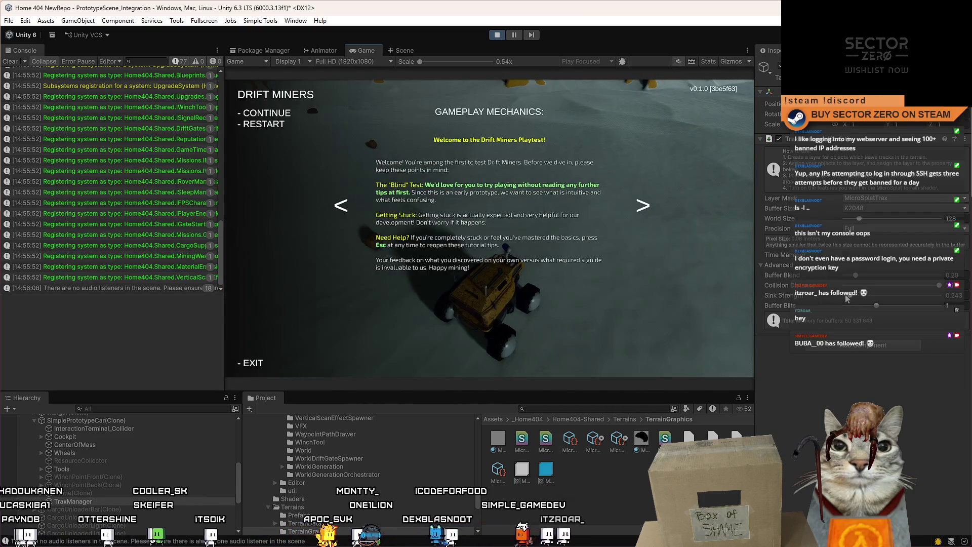
{"action": "key", "text": "Escape"}
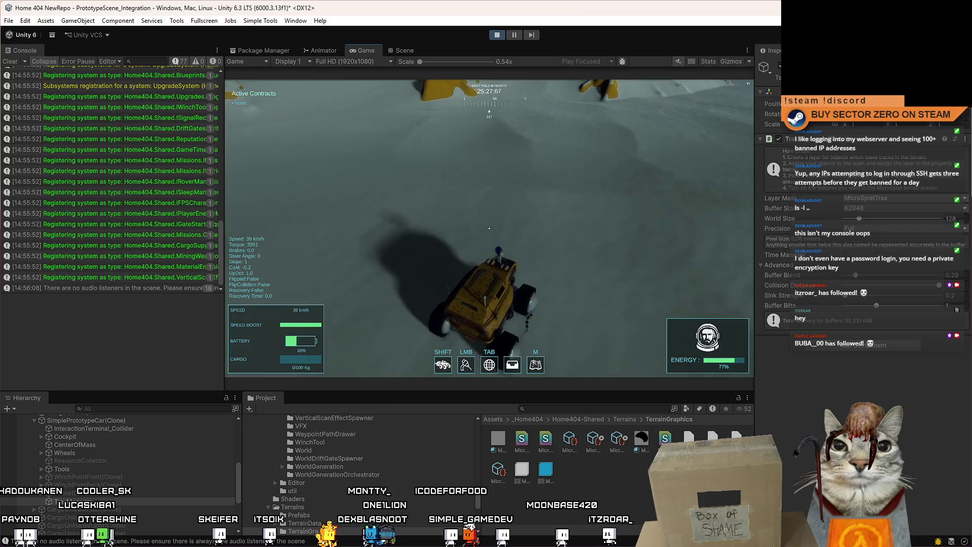
{"action": "key", "text": "Escape"}
{"action": "key", "text": "Escape"}
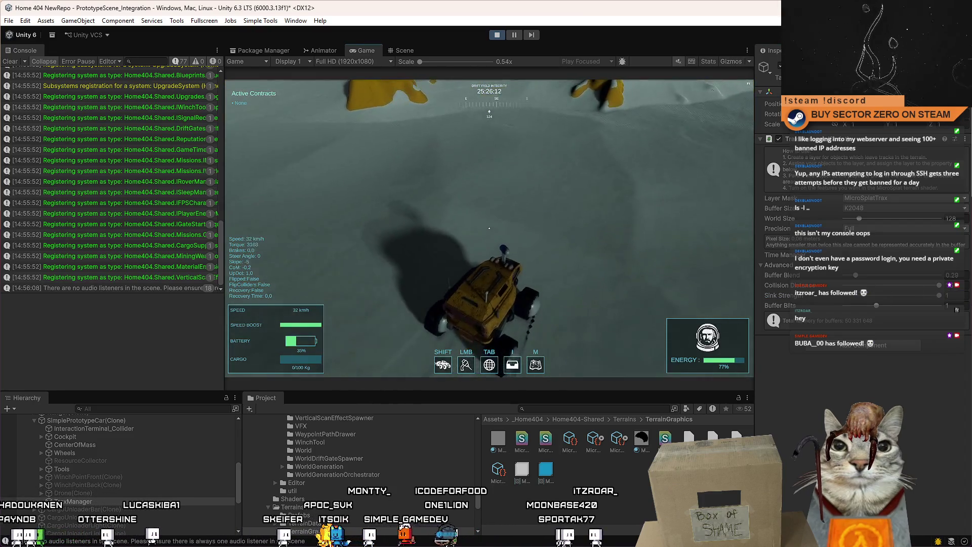
{"action": "key", "text": "Escape"}
{"action": "key", "text": "Escape"}
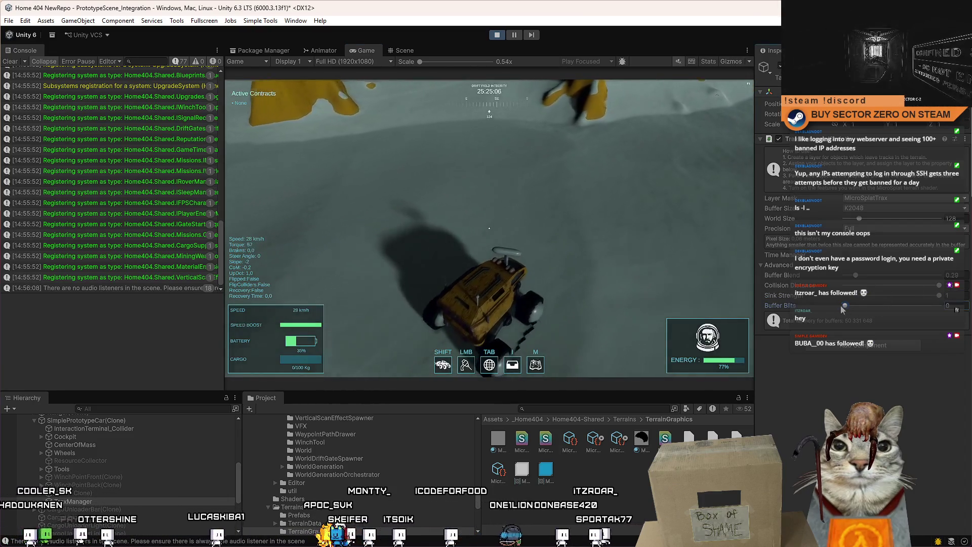
{"action": "left_click_drag", "start_coordinate": [908, 305], "coordinate": [934, 308]}
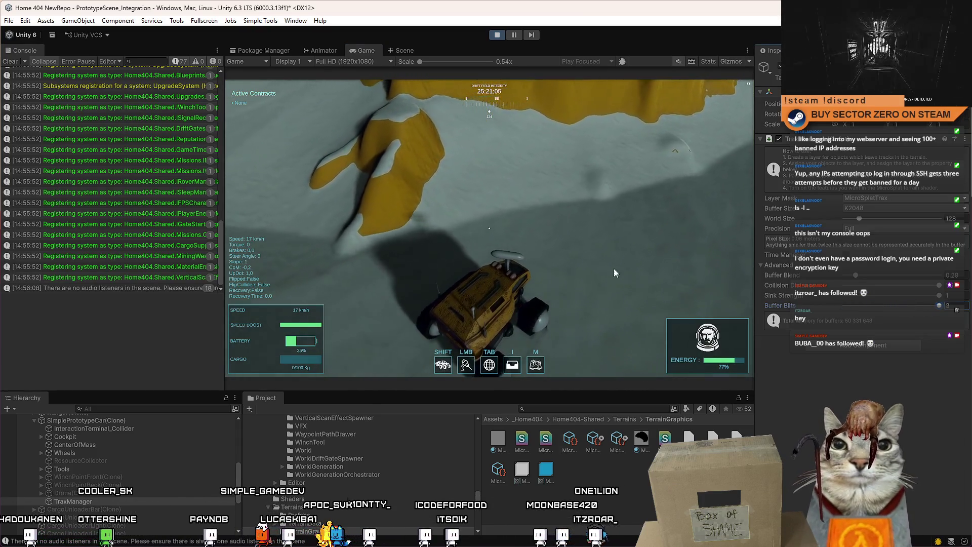
Test-drive the rover with 3 buffer bits, then lower Buffer Bits to 0.
{"action": "left_click", "coordinate": [617, 273]}
{"action": "key", "text": "w"}
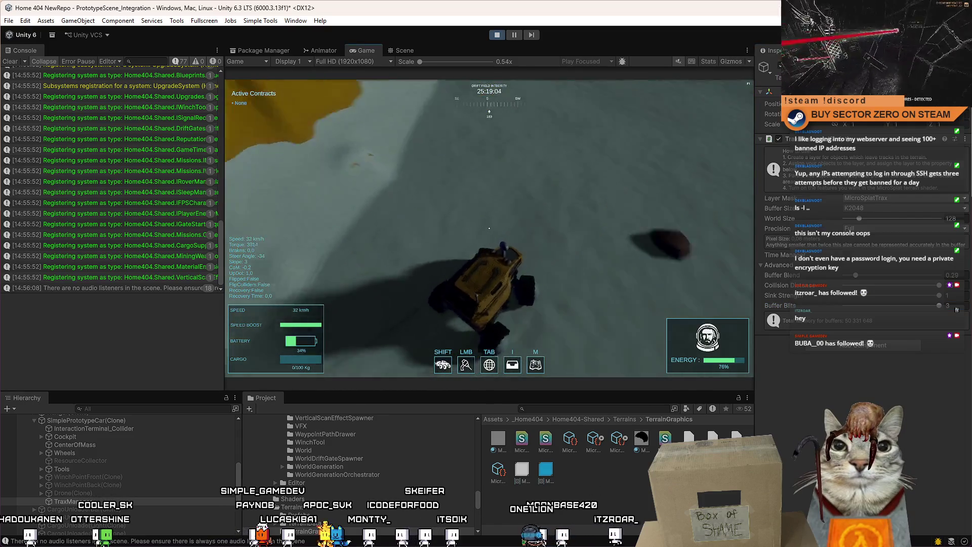
{"action": "key", "text": "w"}
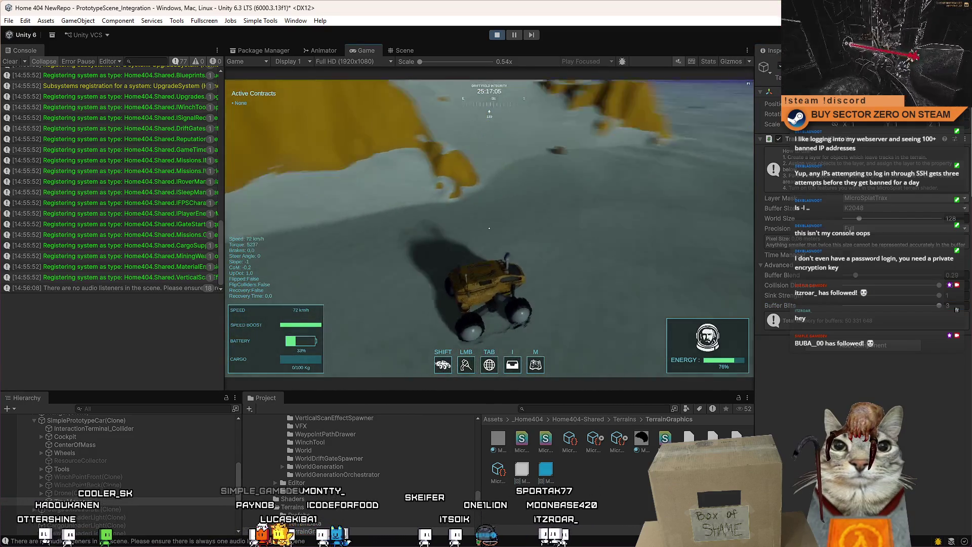
{"action": "key", "text": "a"}
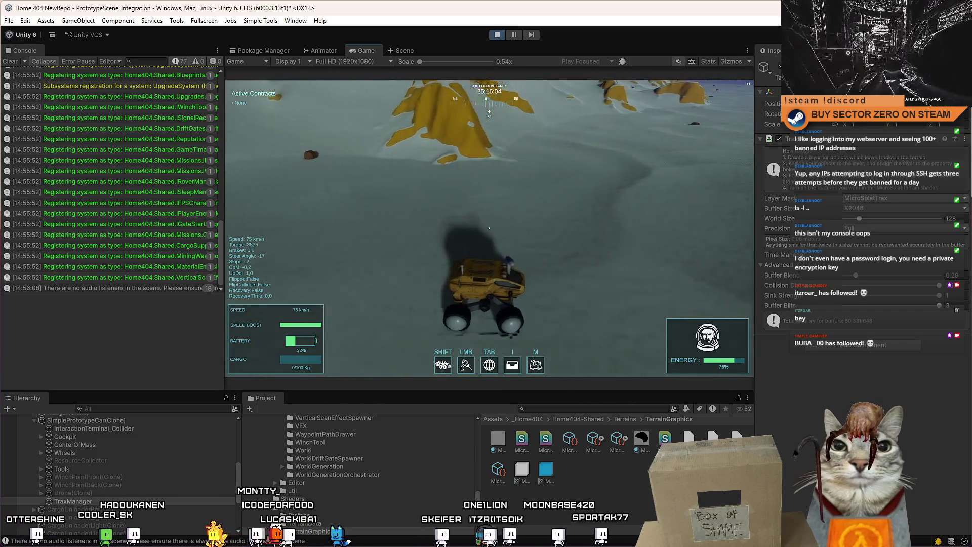
{"action": "key", "text": "Escape"}
{"action": "key", "text": "Escape"}
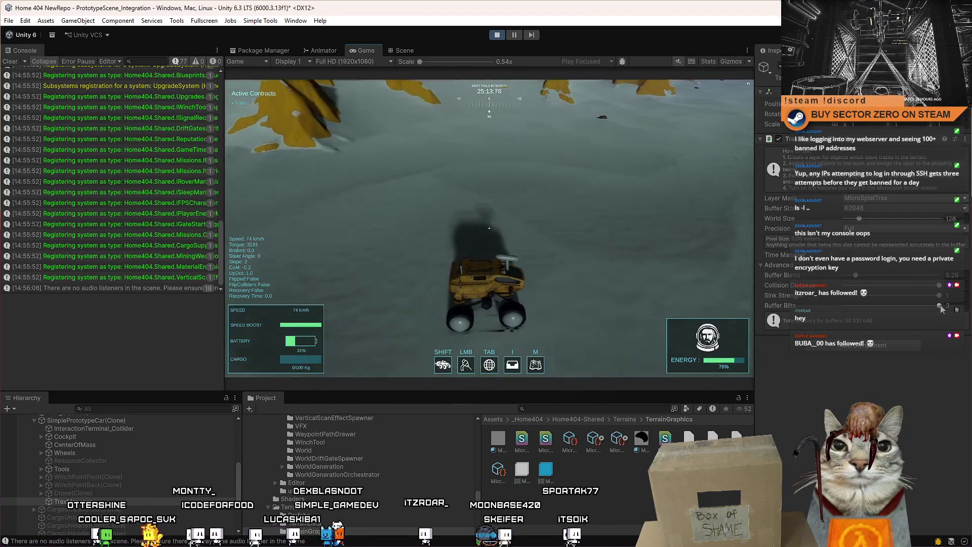
{"action": "left_click_drag", "start_coordinate": [903, 304], "coordinate": [807, 306]}
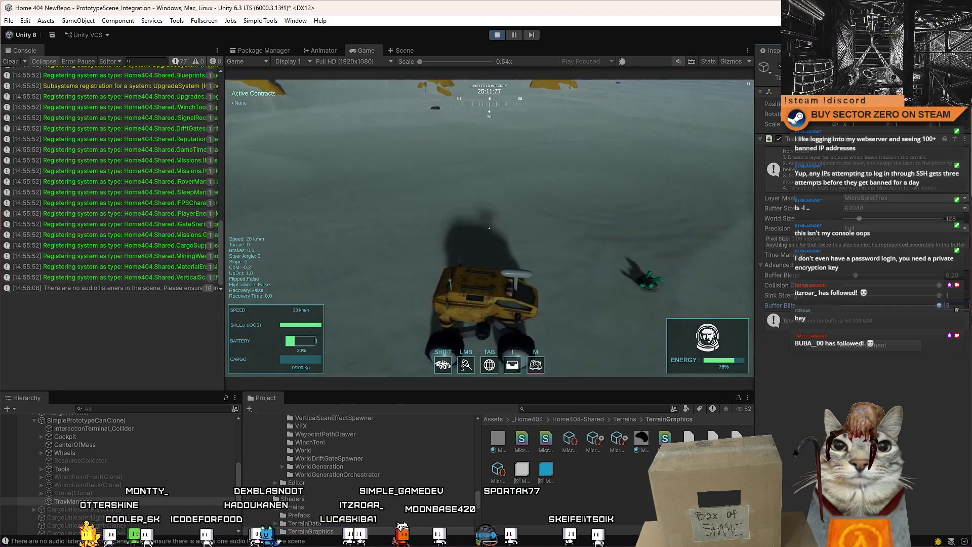
Drive the rover through left and right turns to compare the tracks at 0 buffer bits.
{"action": "key", "text": "w"}
{"action": "key", "text": "a"}
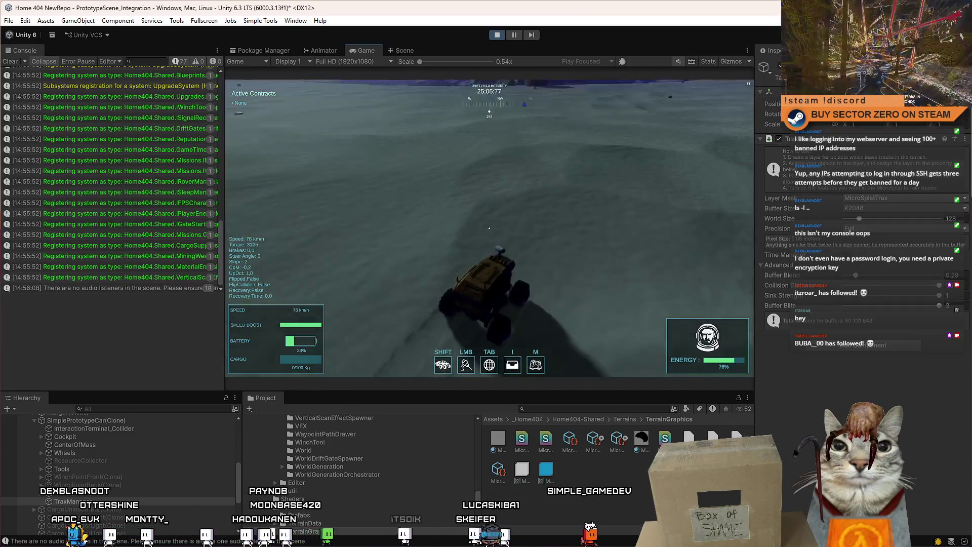
{"action": "key", "text": "d"}
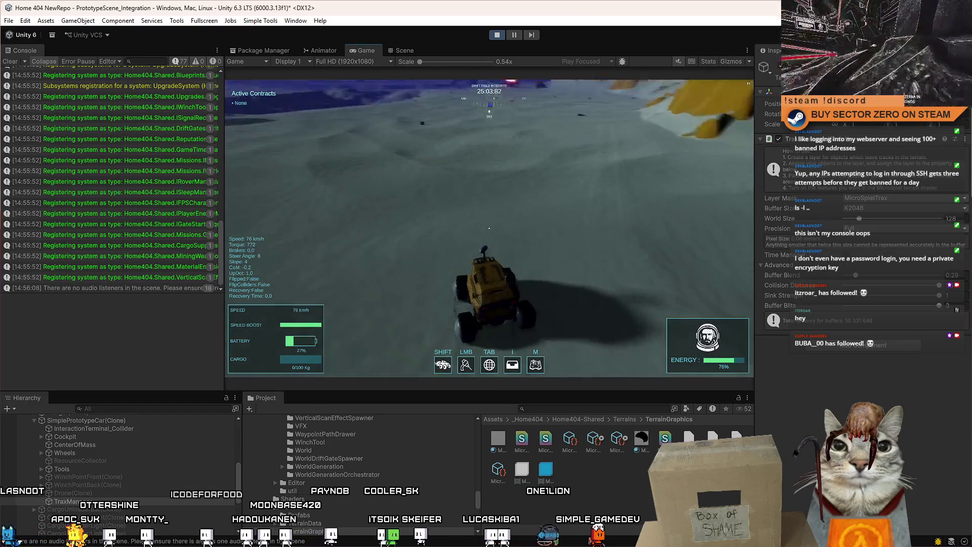
{"action": "key", "text": "Escape"}
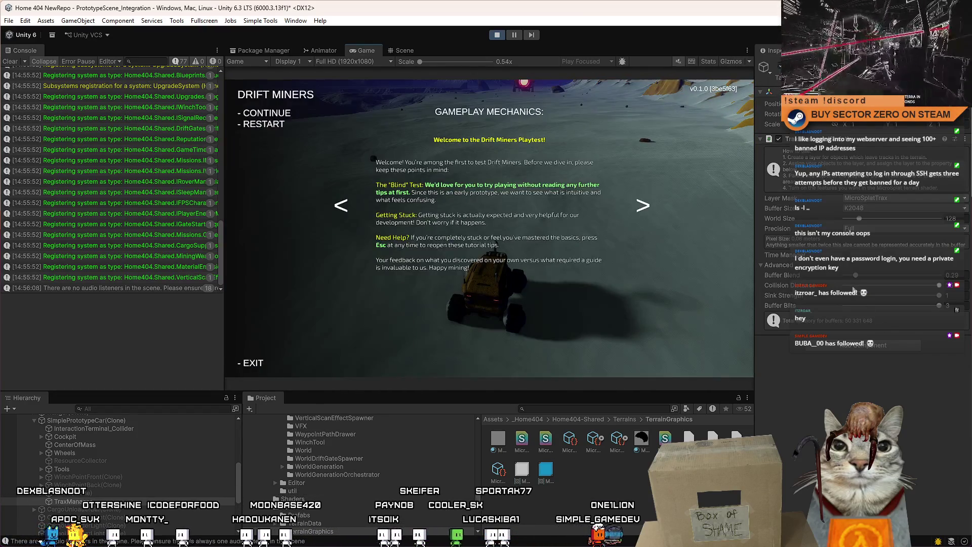
{"action": "key", "text": "Escape"}
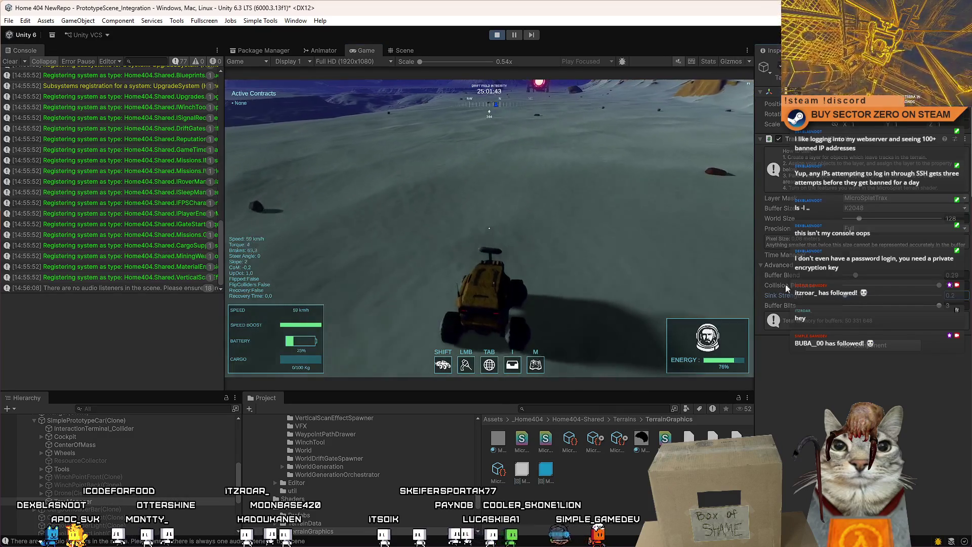
{"action": "key", "text": "a"}
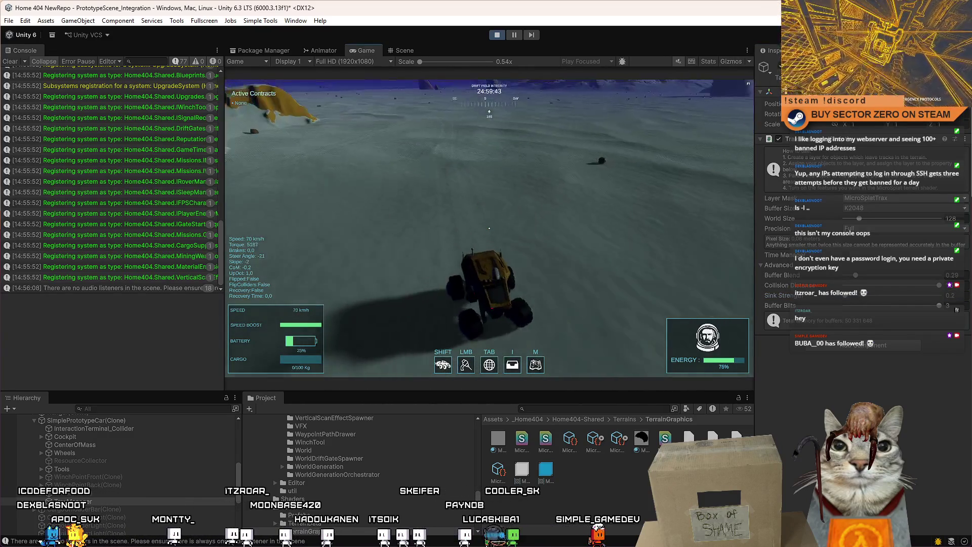
{"action": "key", "text": "w"}
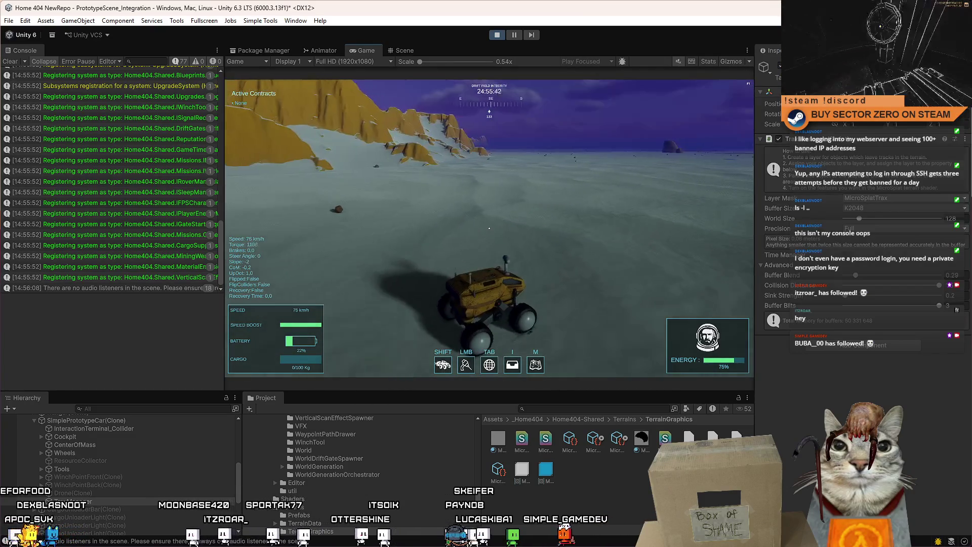
Switch the running game to fullscreen with F10 while steering the rover left.
{"action": "key", "text": "Escape"}
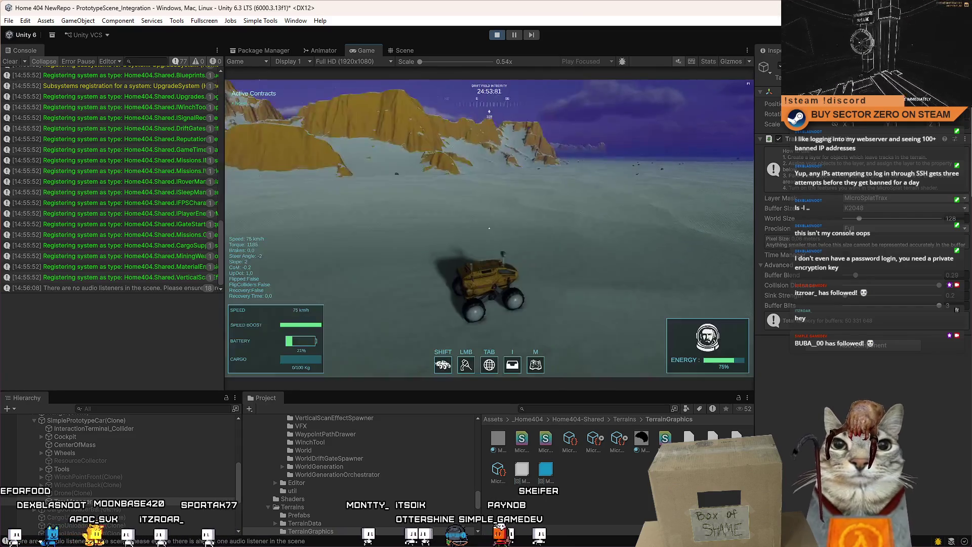
{"action": "key", "text": "Escape"}
{"action": "key", "text": "F10"}
{"action": "key", "text": "a"}
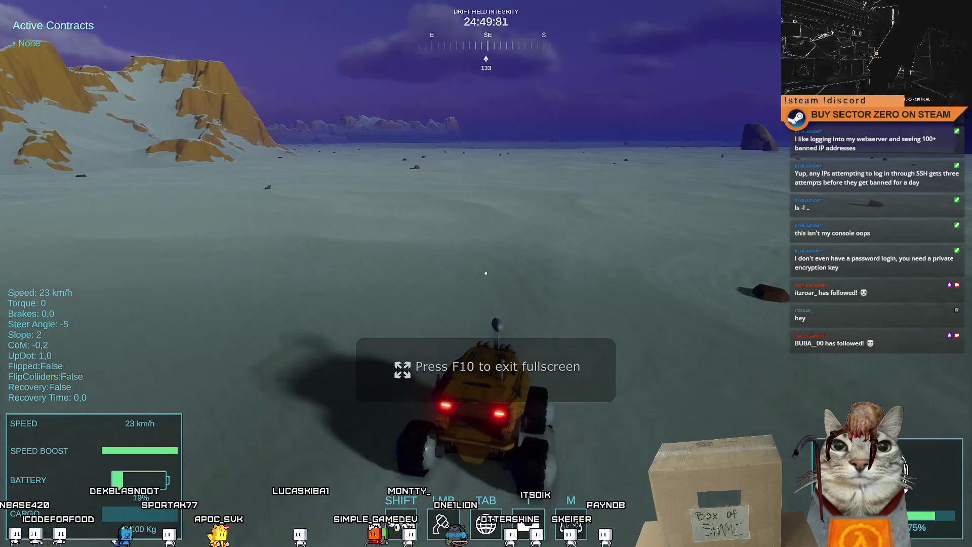
Leave fullscreen with F10 and bring up the Drift Miners menu on its Gameplay Mechanics page.
{"action": "key", "text": "w"}
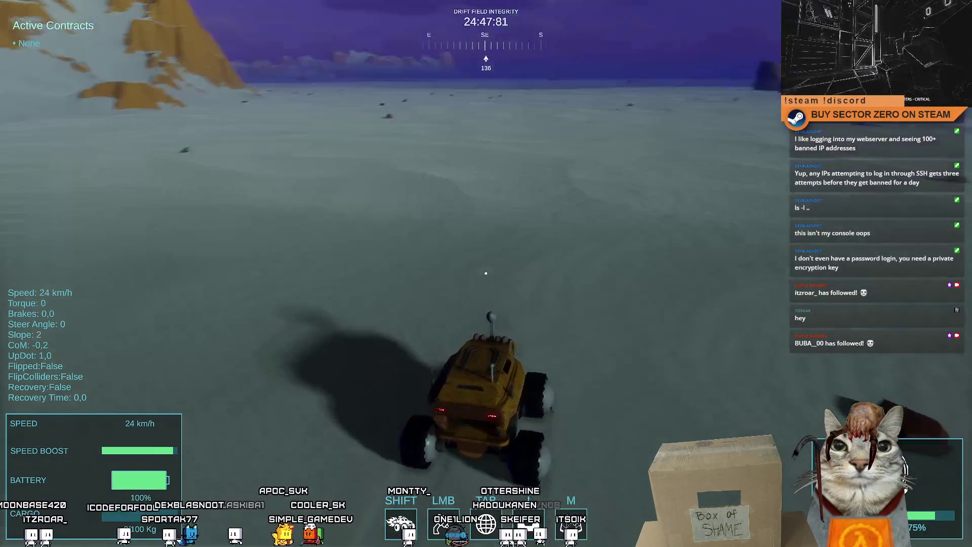
{"action": "key", "text": "F10"}
{"action": "key", "text": "F10"}
{"action": "key", "text": "F10"}
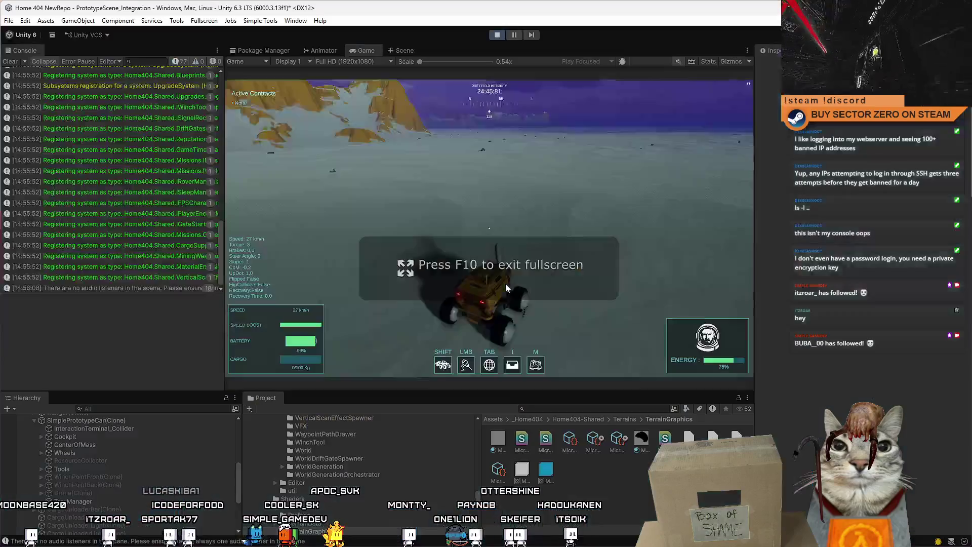
{"action": "key", "text": "Escape"}
{"action": "key", "text": "Escape"}
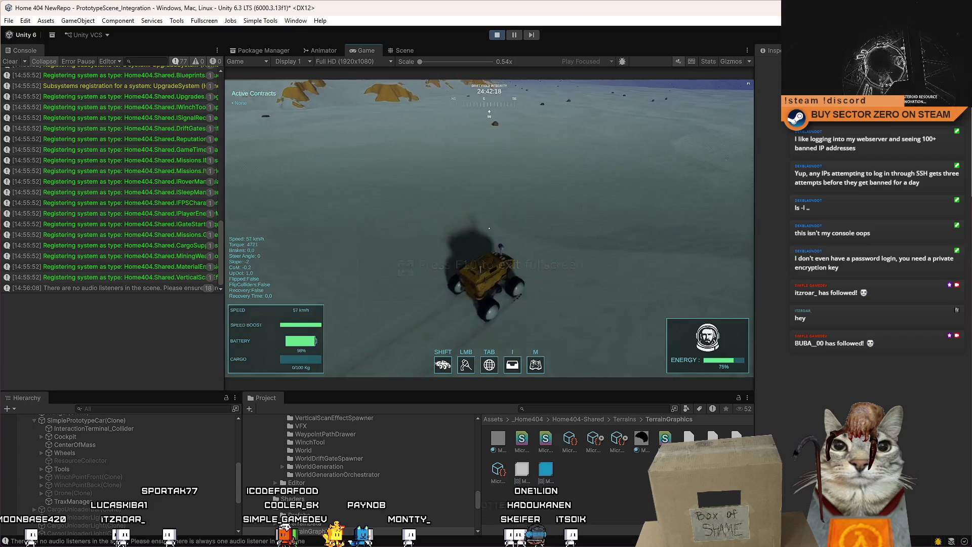
{"action": "key", "text": "Escape"}
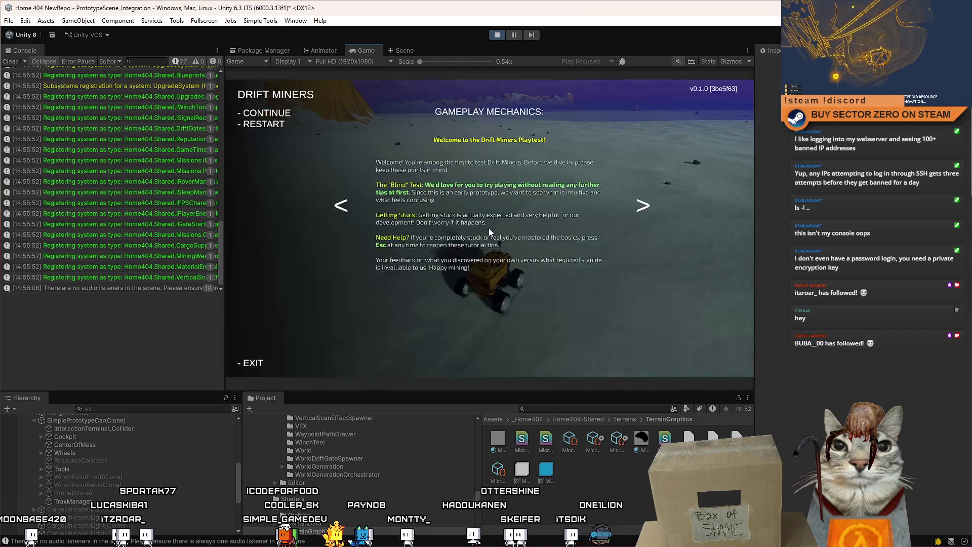
Set the TraxManager buffer size to K4096.
{"action": "key", "text": "Escape"}
{"action": "left_click", "coordinate": [70, 501]}
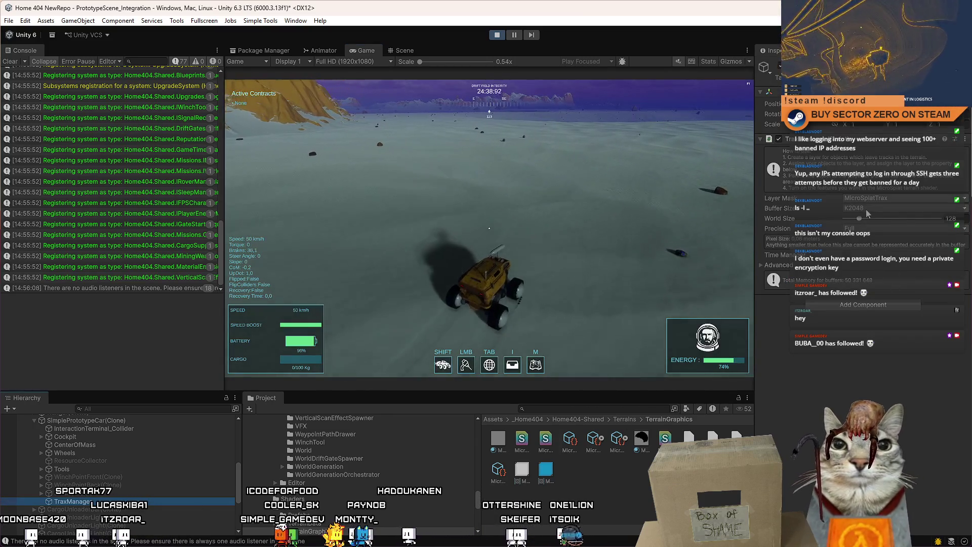
{"action": "left_click", "coordinate": [866, 209]}
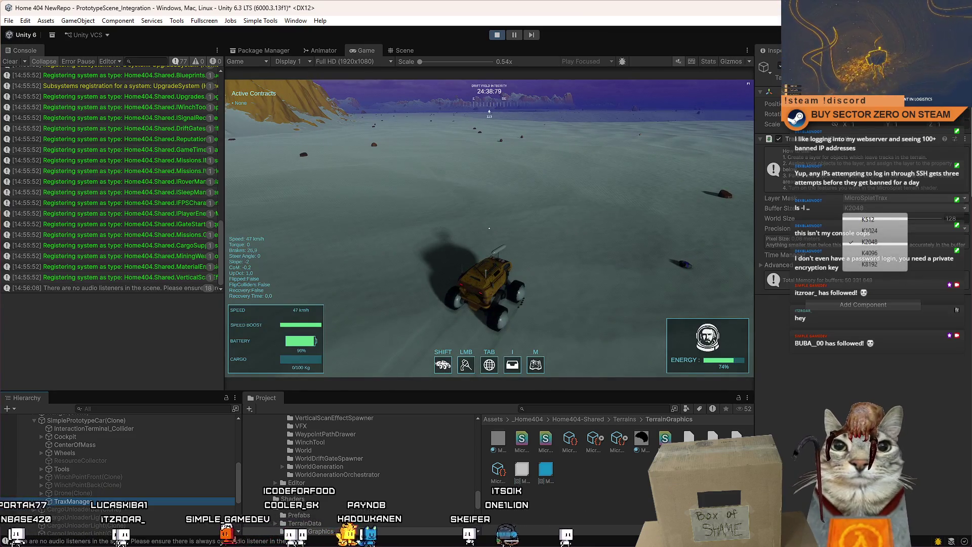
{"action": "left_click", "coordinate": [887, 253]}
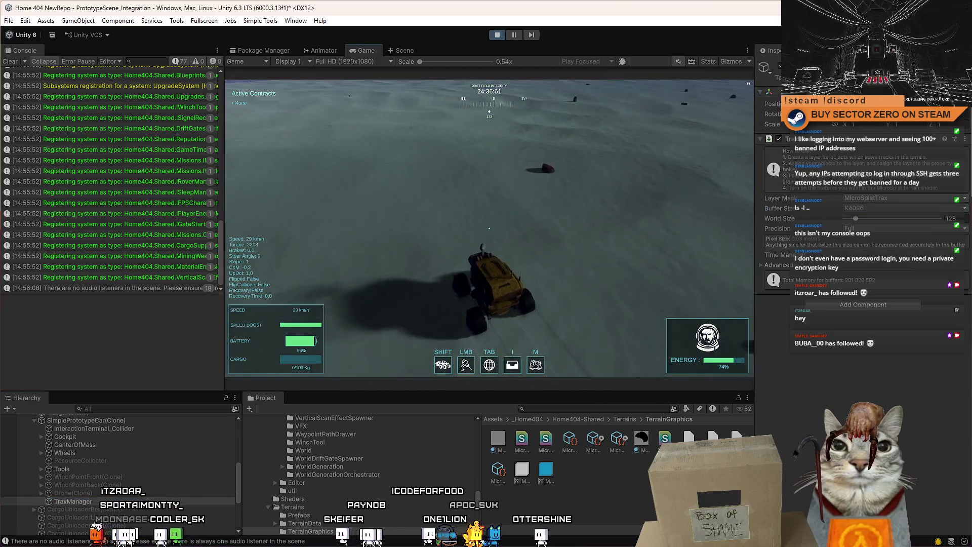
Drive the rover in left and right swings toward the mountains, then pause and show the Scene view.
{"action": "key", "text": "w"}
{"action": "key", "text": "d"}
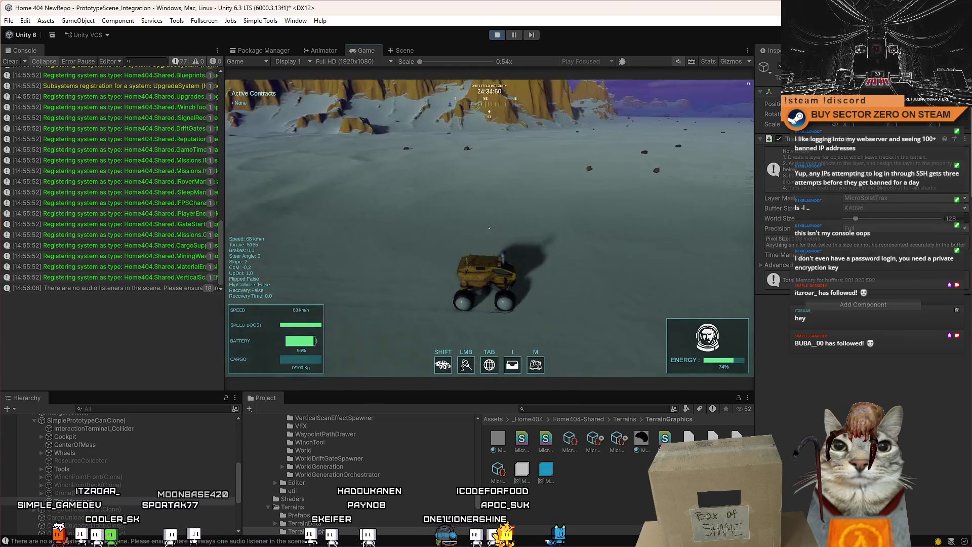
{"action": "key", "text": "a"}
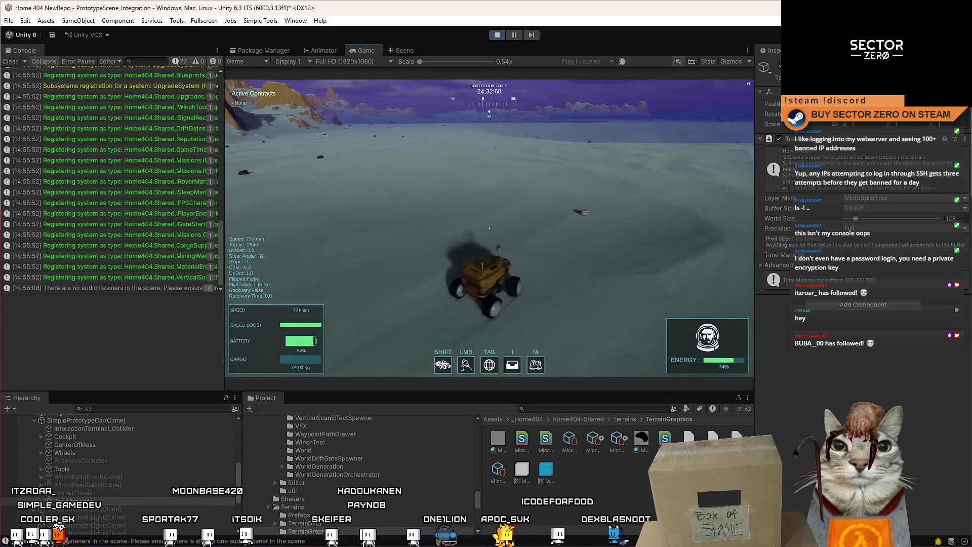
{"action": "key", "text": "a"}
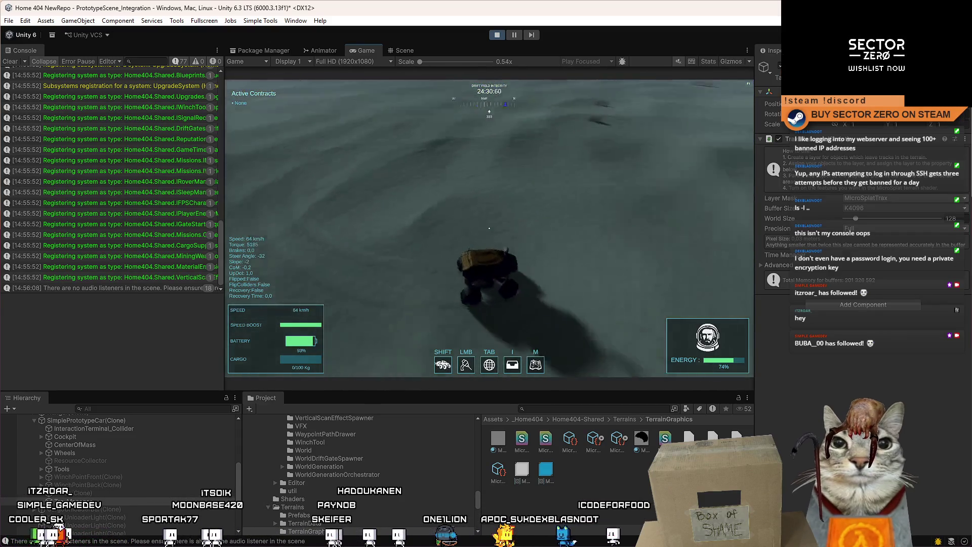
{"action": "key", "text": "a"}
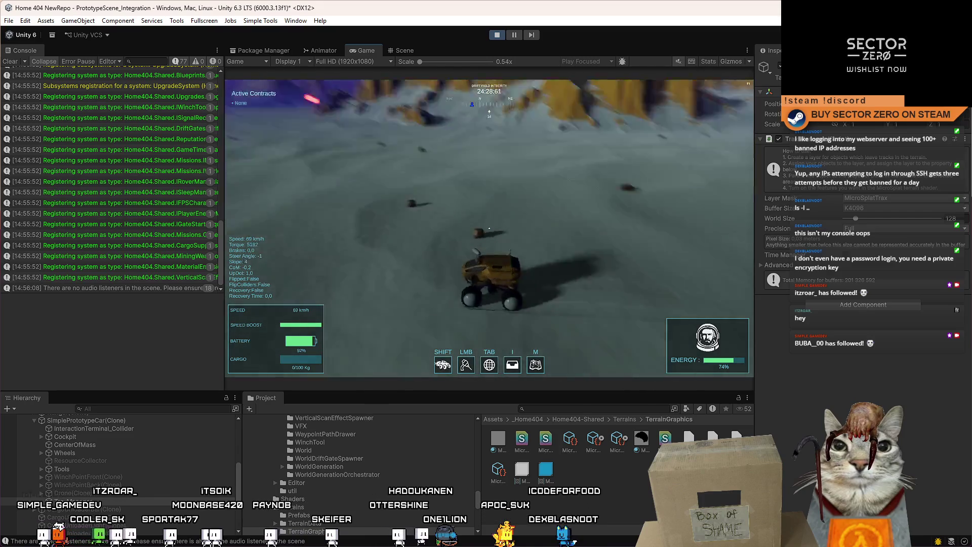
{"action": "key", "text": "d"}
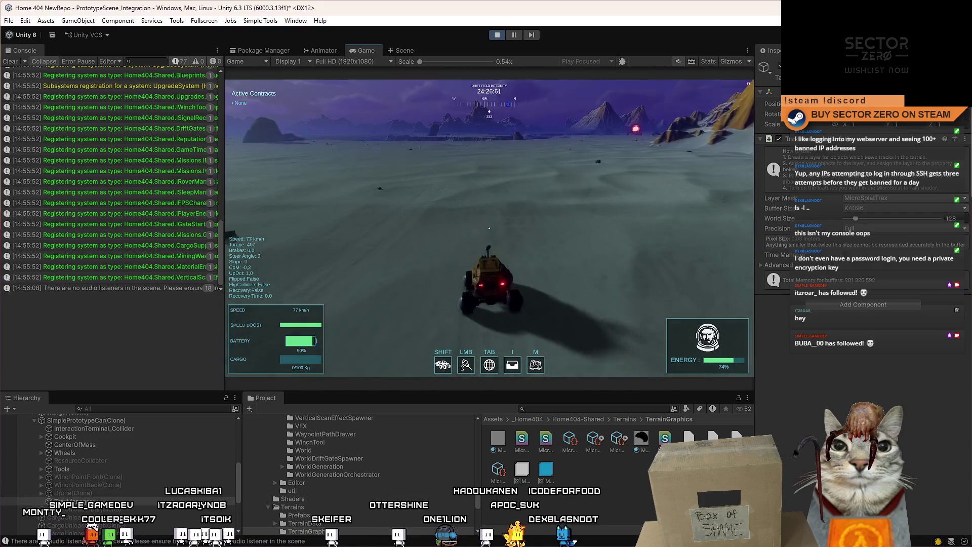
{"action": "key", "text": "d"}
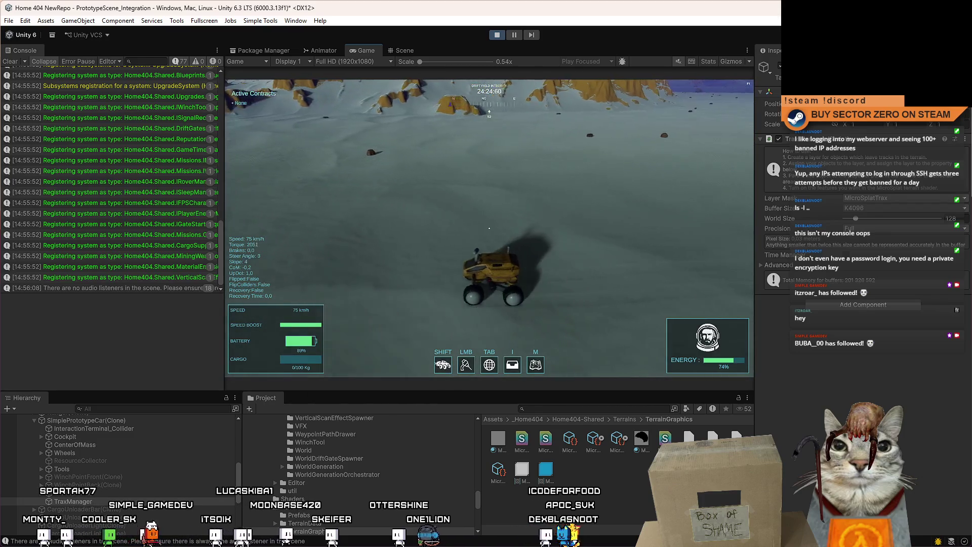
{"action": "key", "text": "Escape"}
{"action": "left_click", "coordinate": [405, 51]}
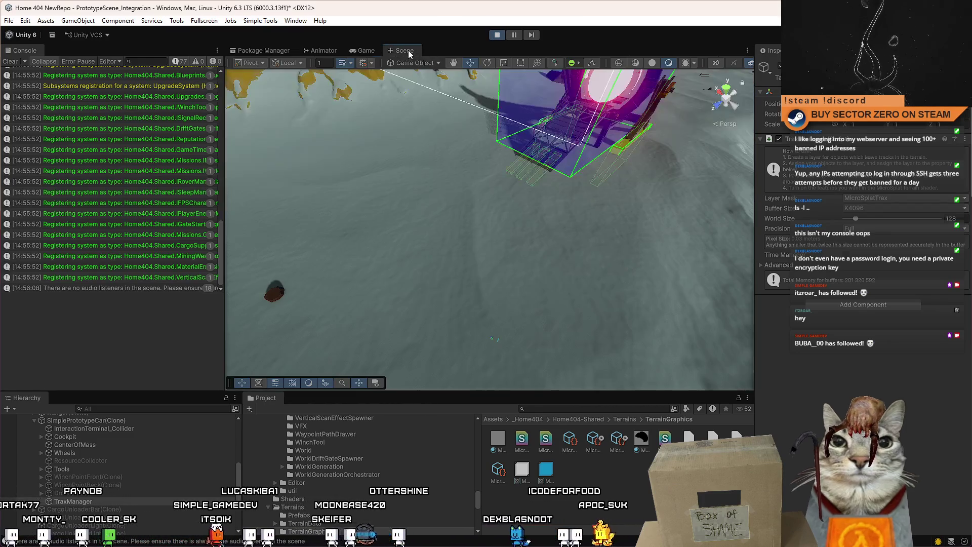
Frame the rover and orbit the scene camera to look down on it, then return to the Game view.
{"action": "key", "text": "f"}
{"action": "scroll", "coordinate": [500, 251], "scroll_direction": "down", "scroll_amount": 5}
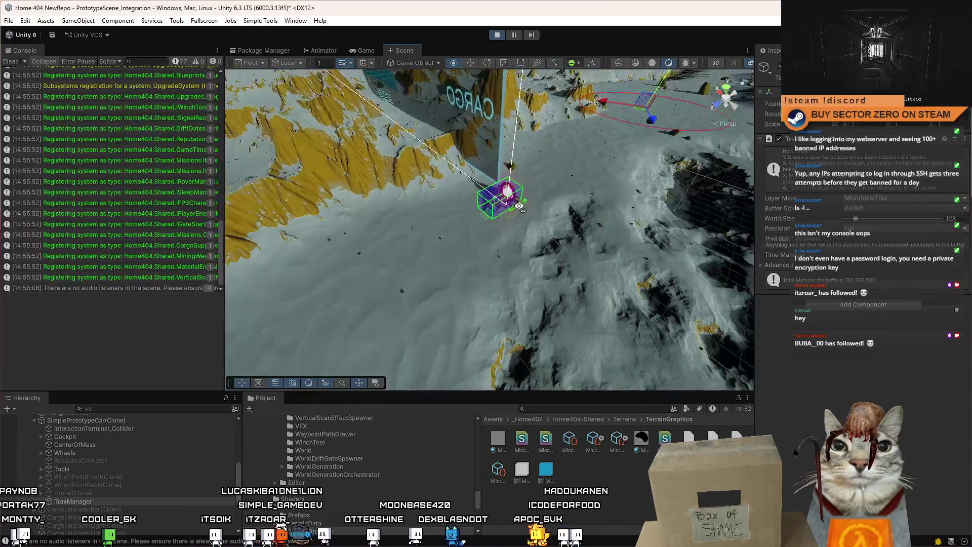
{"action": "left_click_drag", "start_coordinate": [501, 252], "coordinate": [623, 97]}
{"action": "key", "text": "w"}
{"action": "mouse_move", "coordinate": [594, 181]}
{"action": "left_mouse_down"}
{"action": "mouse_move", "coordinate": [288, 288]}
{"action": "mouse_move", "coordinate": [355, 167]}
{"action": "mouse_move", "coordinate": [497, 2]}
{"action": "left_mouse_up"}
{"action": "left_click", "coordinate": [366, 50]}
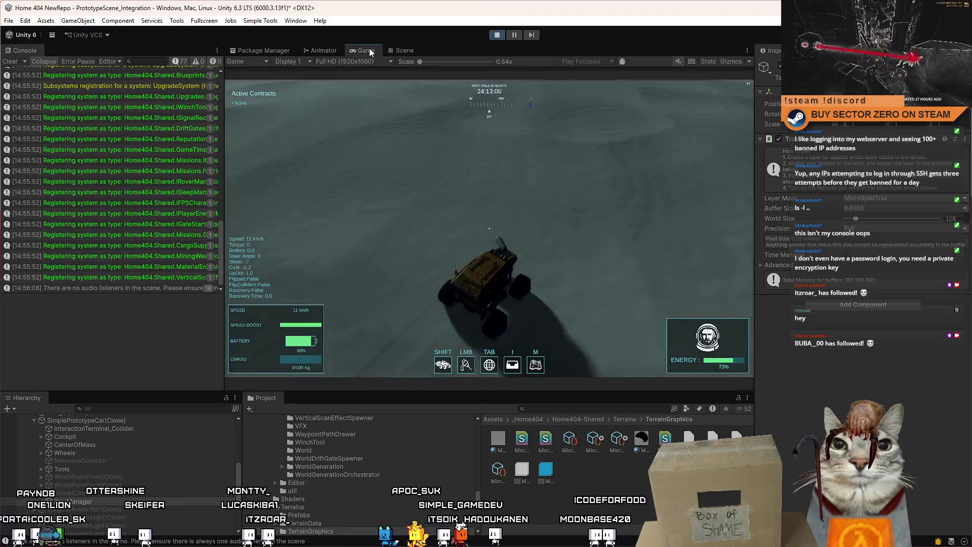
Drive the rover forward through sharp left and right turns across the terrain.
{"action": "key", "text": "w"}
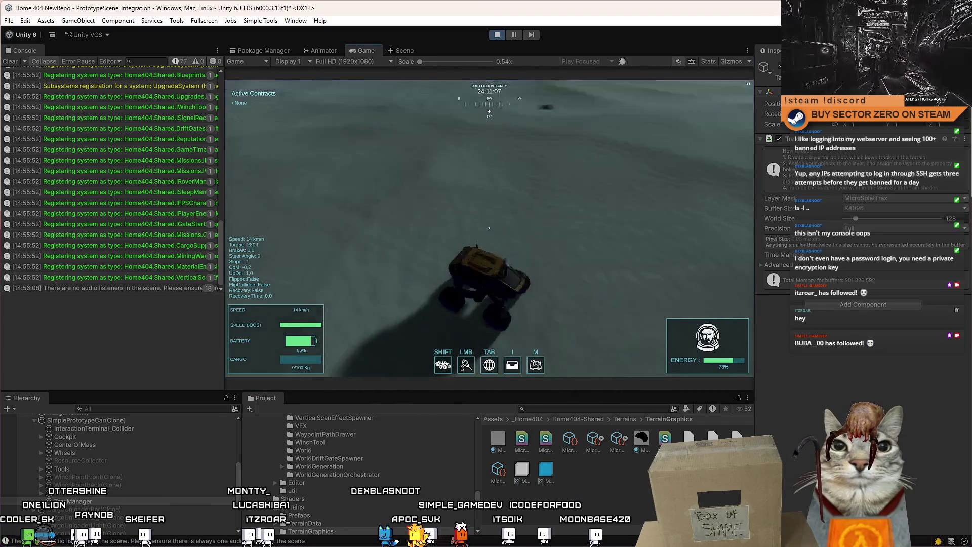
{"action": "key", "text": "a"}
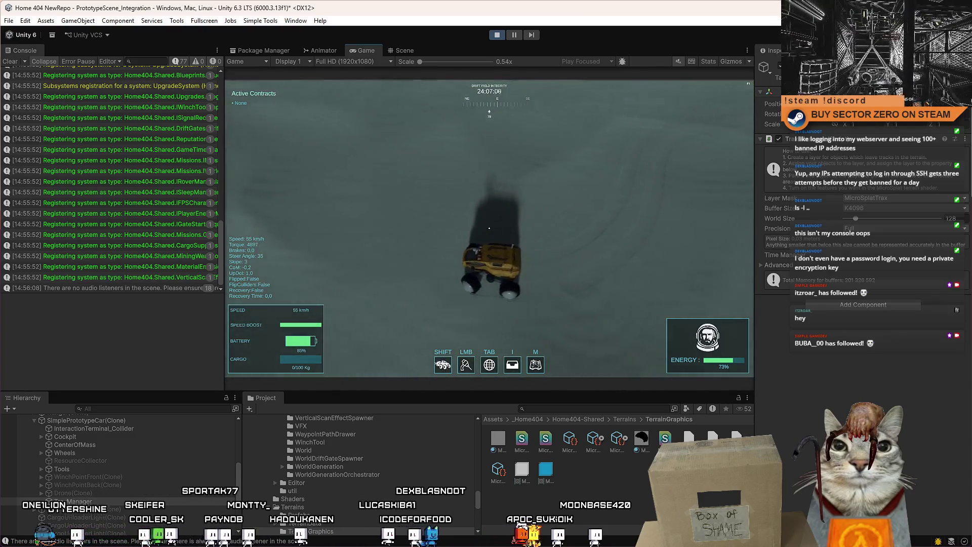
{"action": "key", "text": "d"}
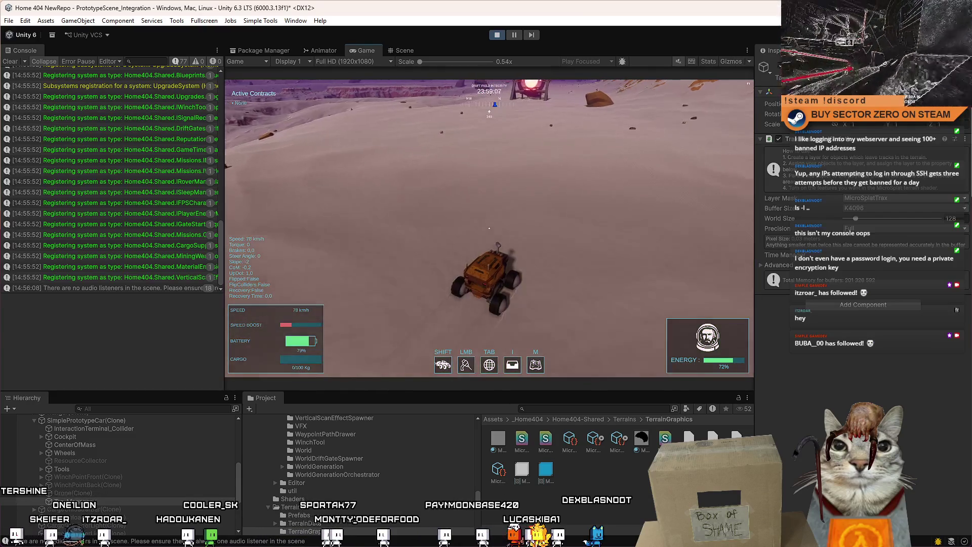
{"action": "key", "text": "a"}
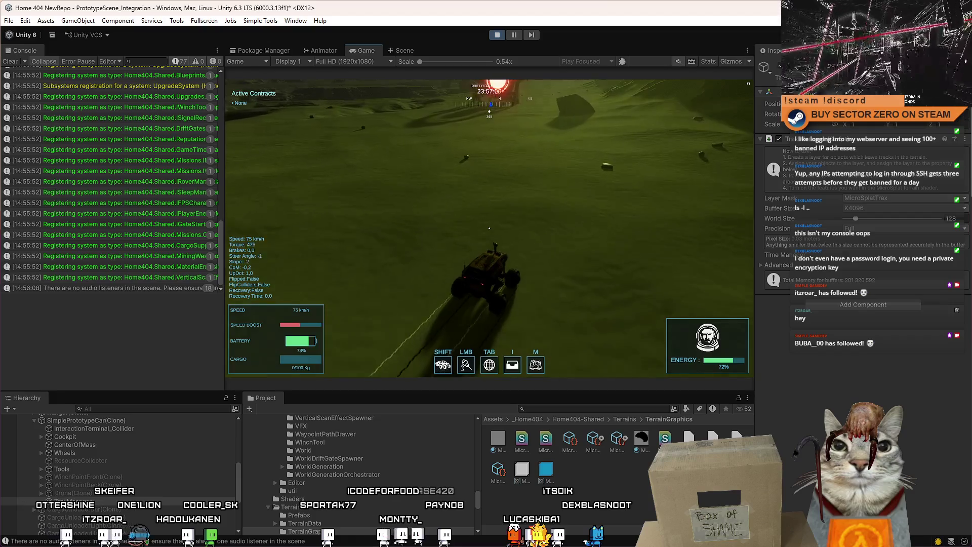
{"action": "key", "text": "w"}
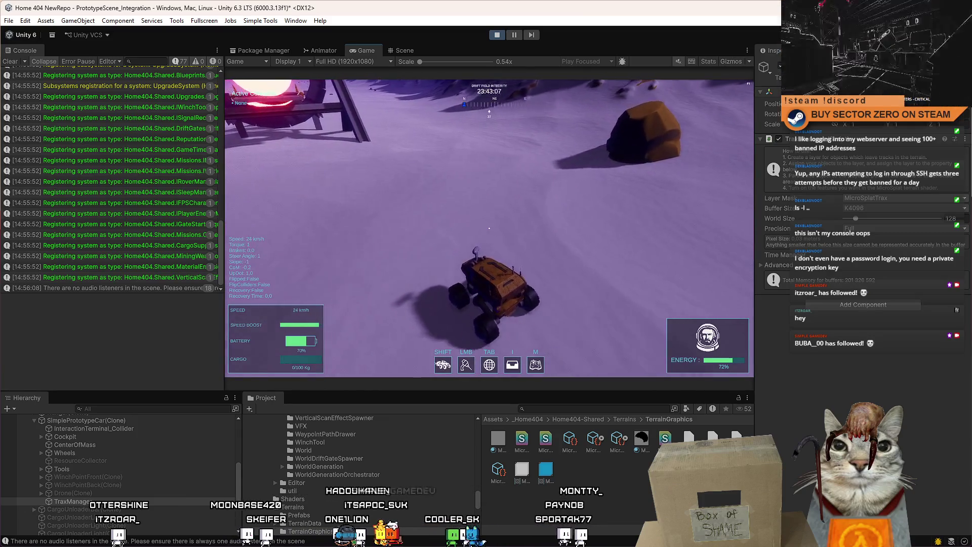
Boost the rover to high speed, brake to a stop, pause, and expand the advanced Trax settings.
{"action": "key", "text": "w"}
{"action": "key", "text": "a"}
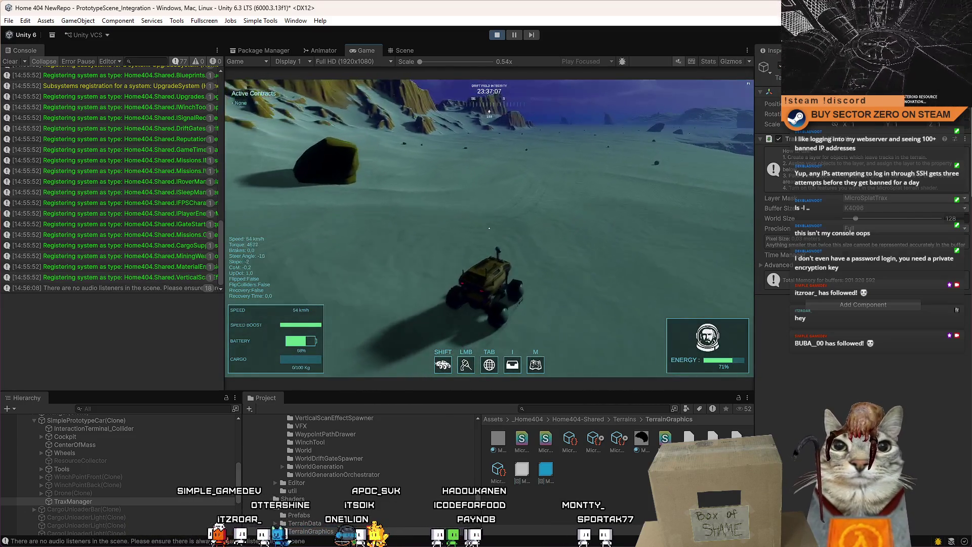
{"action": "key", "text": "shift"}
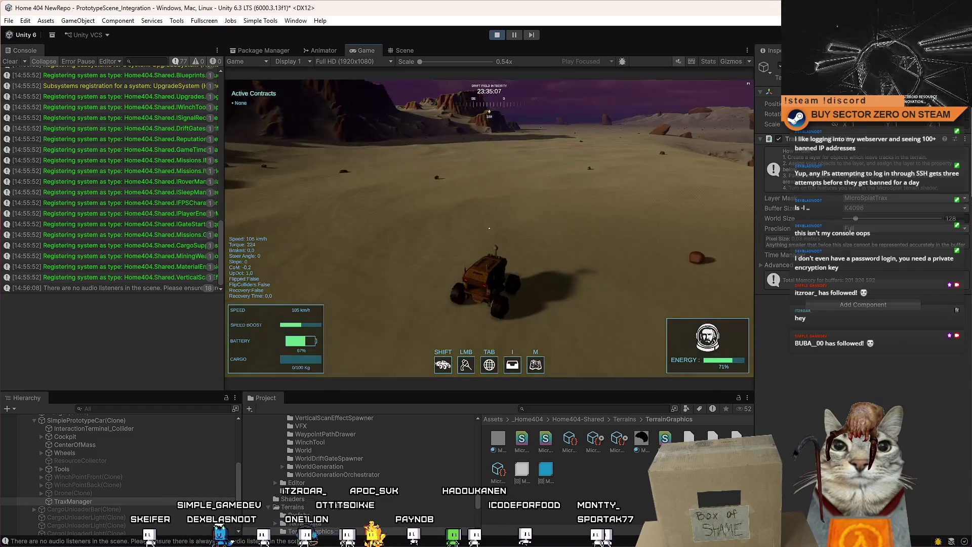
{"action": "key", "text": "w"}
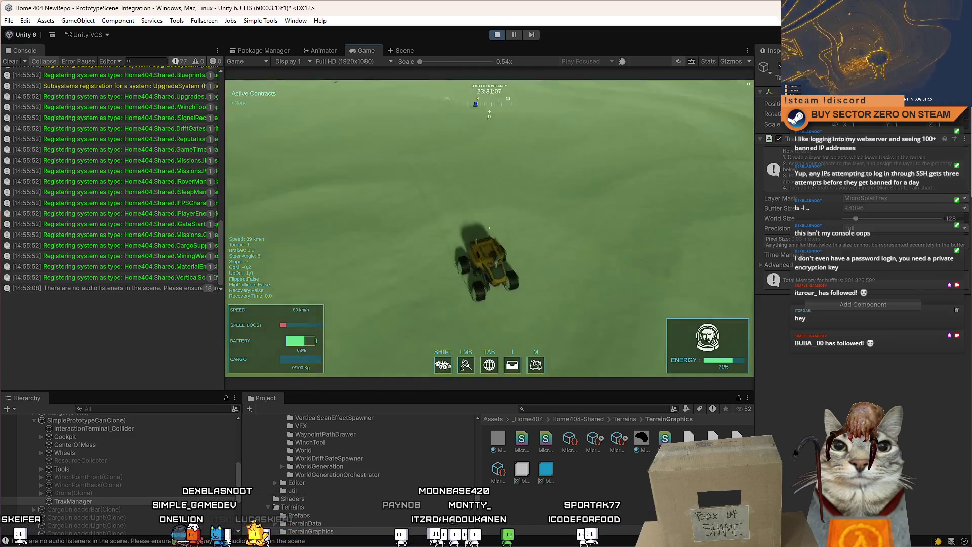
{"action": "key", "text": "s"}
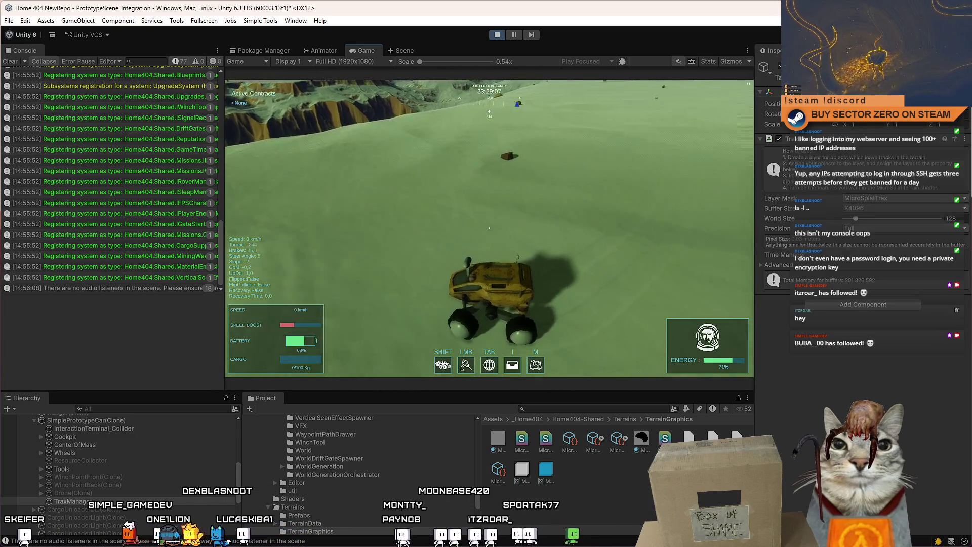
{"action": "key", "text": "Escape"}
{"action": "key", "text": "Escape"}
{"action": "left_click", "coordinate": [765, 265]}
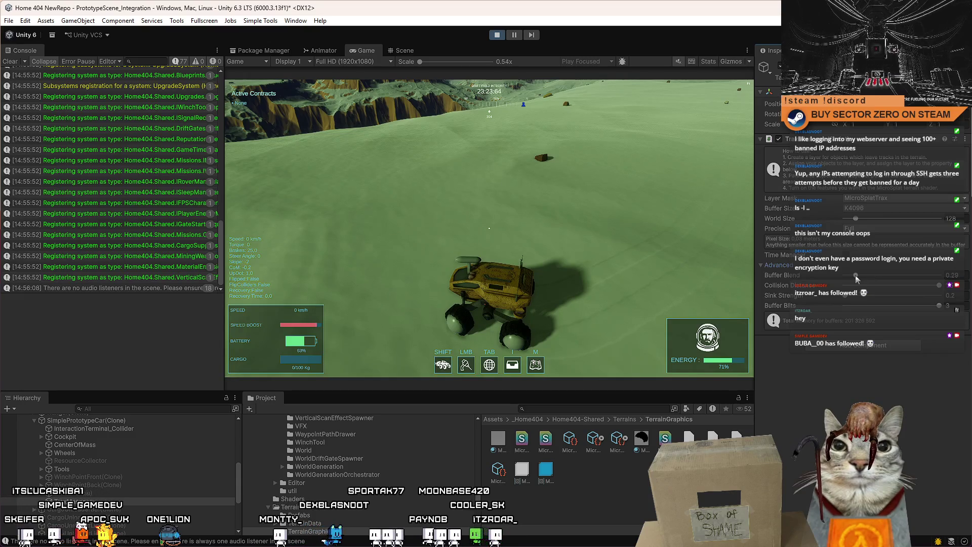
Drive the rover in a long left curve, then pause and close the game menu.
{"action": "left_click", "coordinate": [645, 276]}
{"action": "key", "text": "a"}
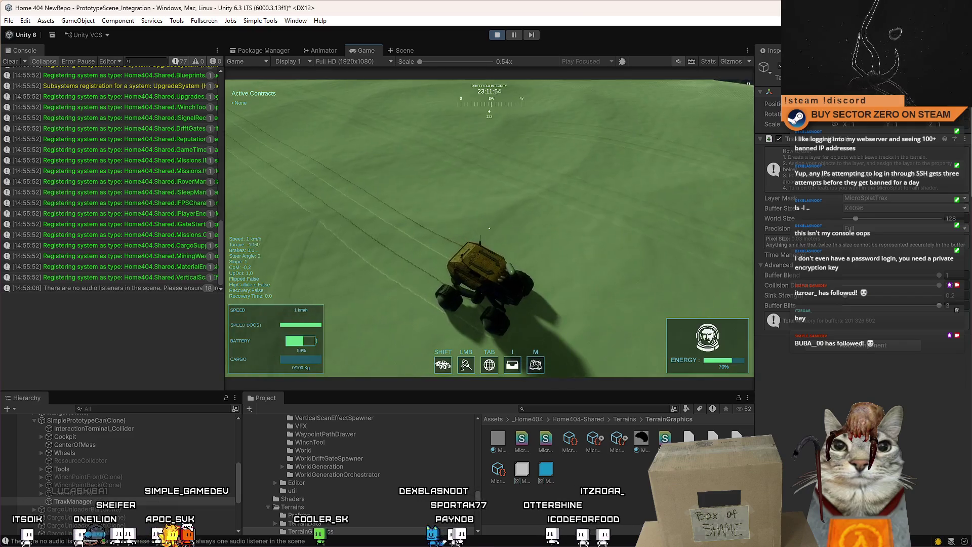
{"action": "key", "text": "Escape"}
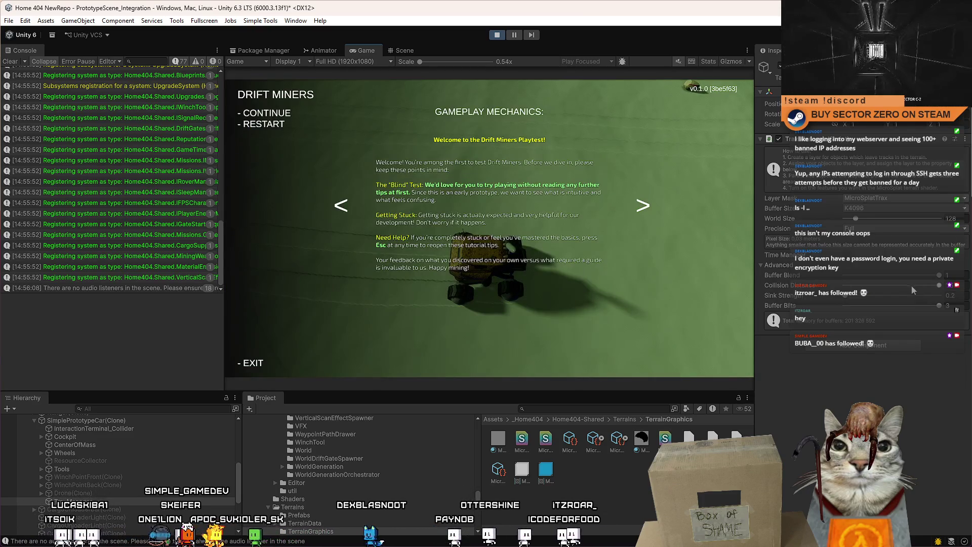
{"action": "key", "text": "Escape"}
Lower Trax Buffer Blend to about 0.338 and test-drive the rover to a stop.
{"action": "left_click", "coordinate": [889, 275]}
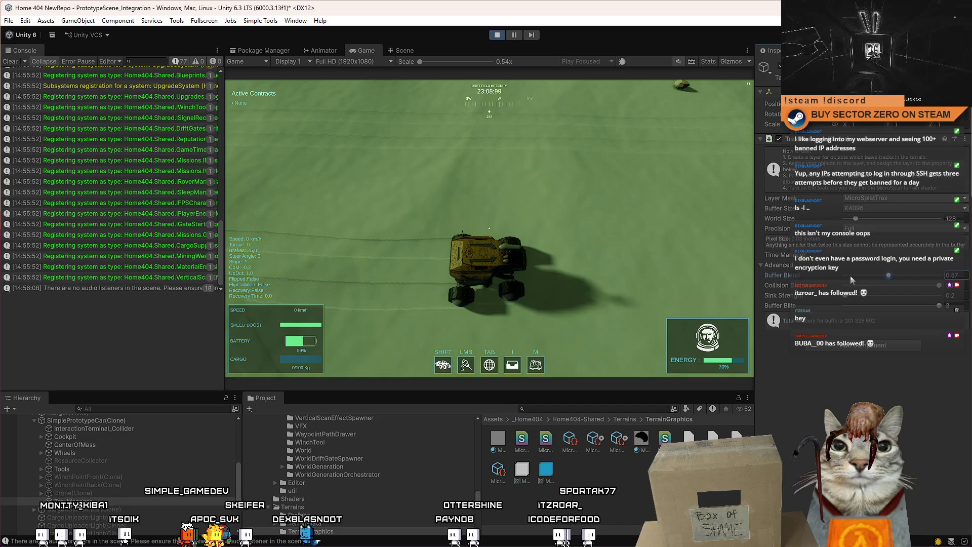
{"action": "left_click", "coordinate": [861, 275]}
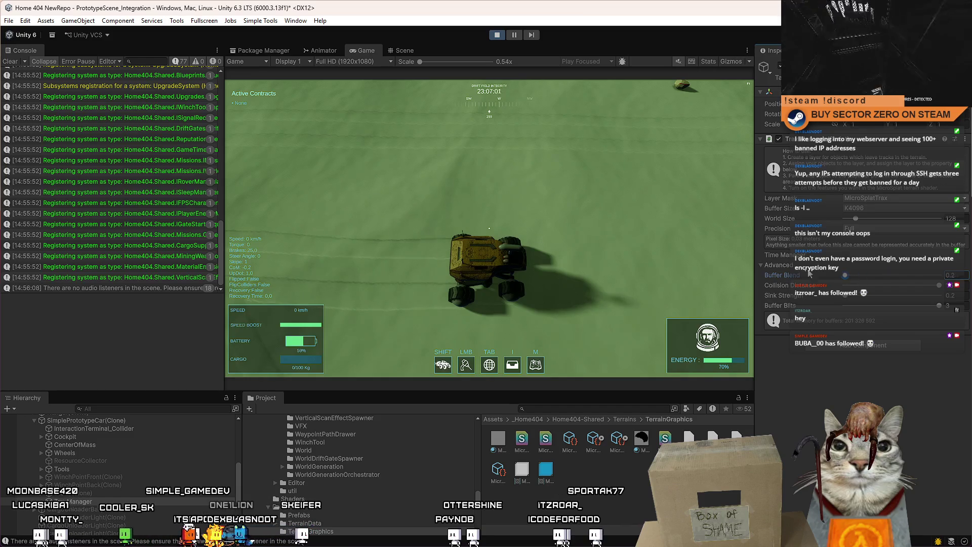
{"action": "left_click", "coordinate": [499, 272]}
{"action": "key", "text": "w"}
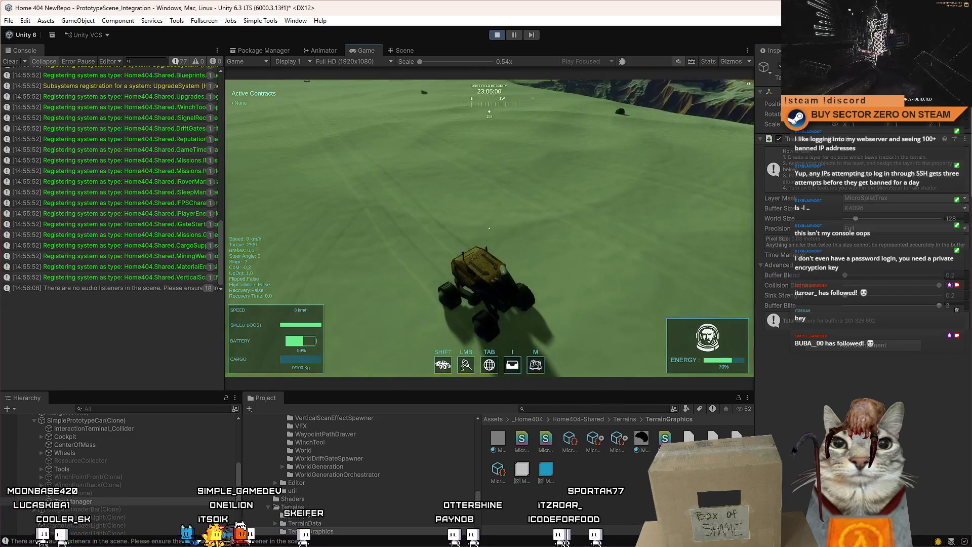
{"action": "key", "text": "a"}
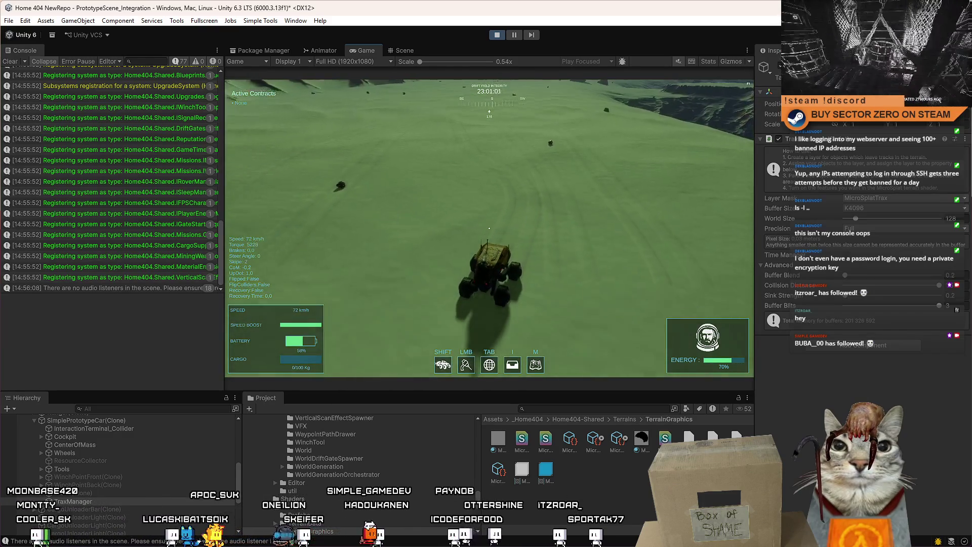
{"action": "key", "text": "a"}
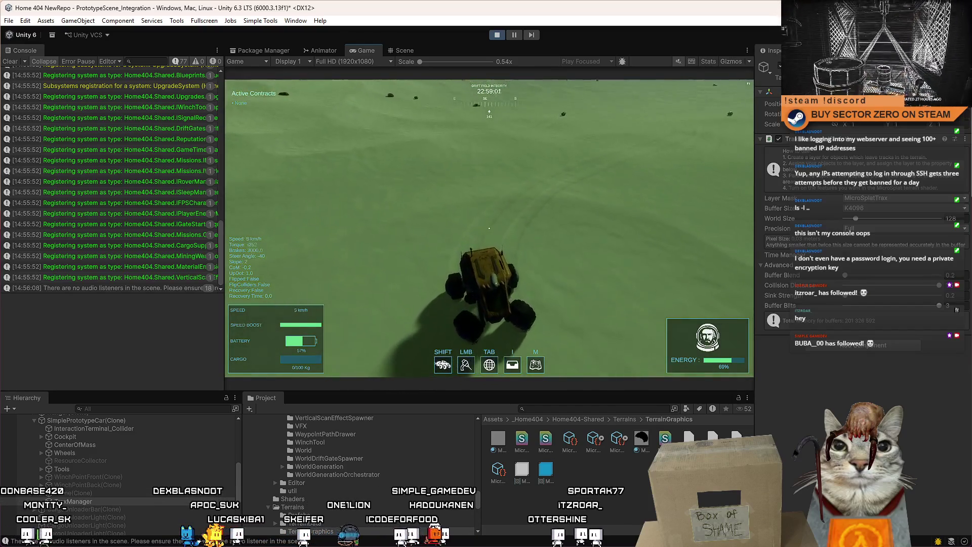
{"action": "key", "text": "s"}
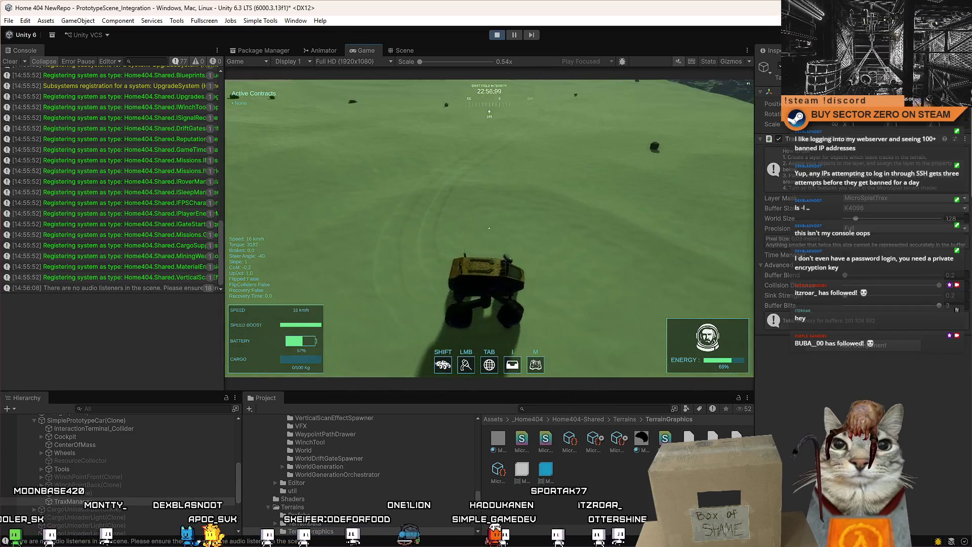
{"action": "key", "text": "Escape"}
{"action": "key", "text": "Escape"}
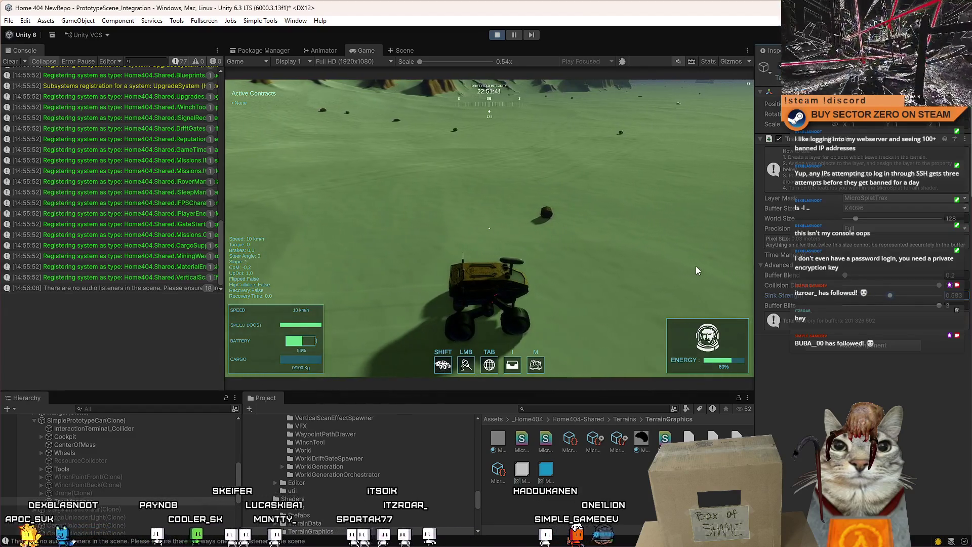
Set Trax Precision to Half and drive the rover through another turn across the terrain.
{"action": "left_click", "coordinate": [856, 230]}
{"action": "left_click", "coordinate": [878, 243]}
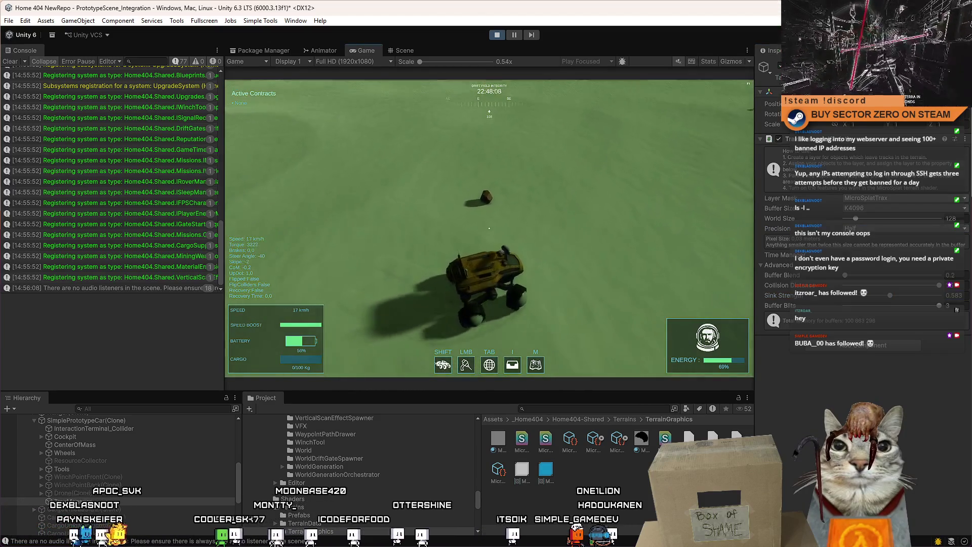
{"action": "key", "text": "w"}
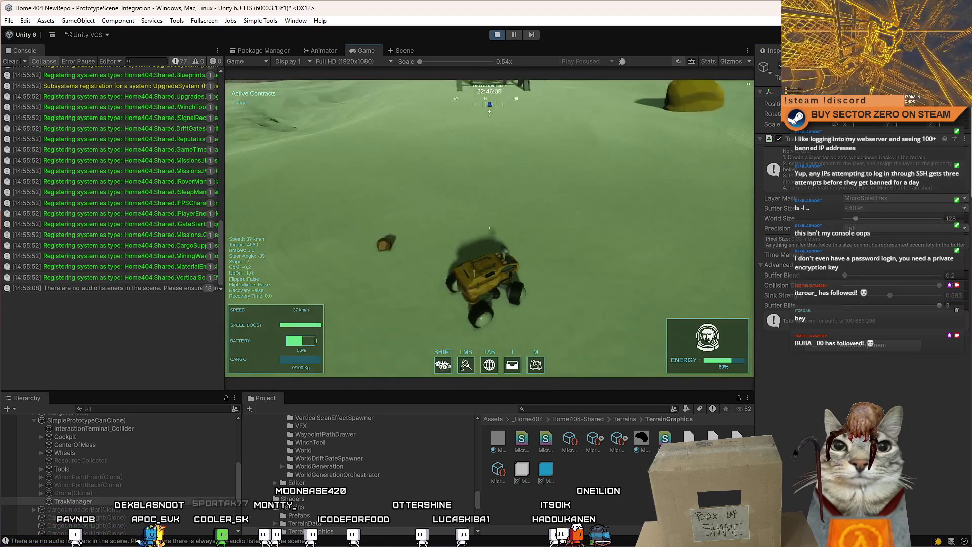
{"action": "key", "text": "w"}
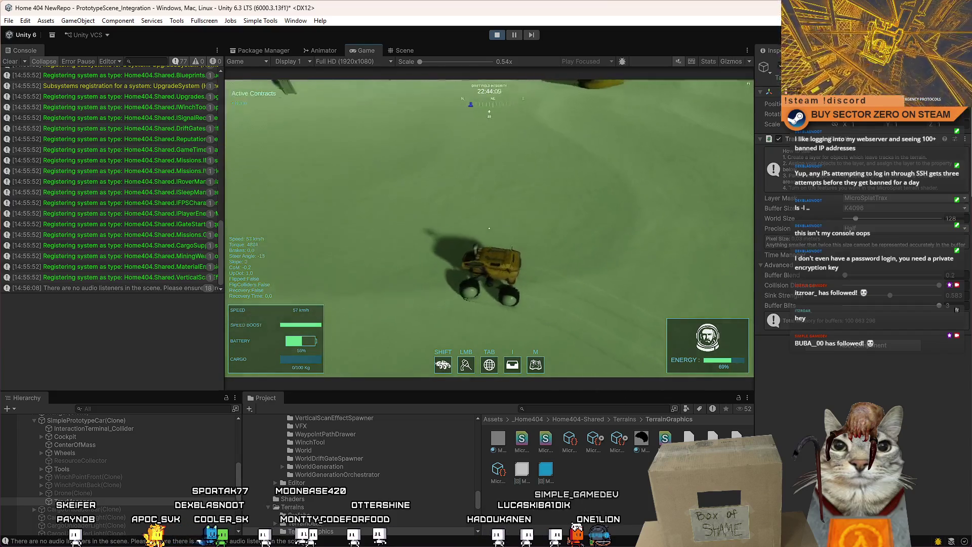
{"action": "key", "text": "d"}
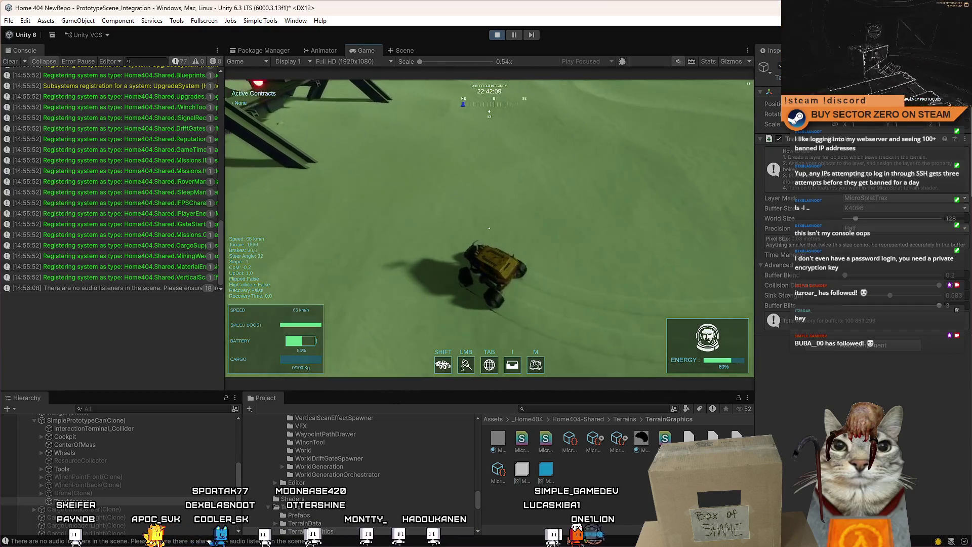
{"action": "key", "text": "Escape"}
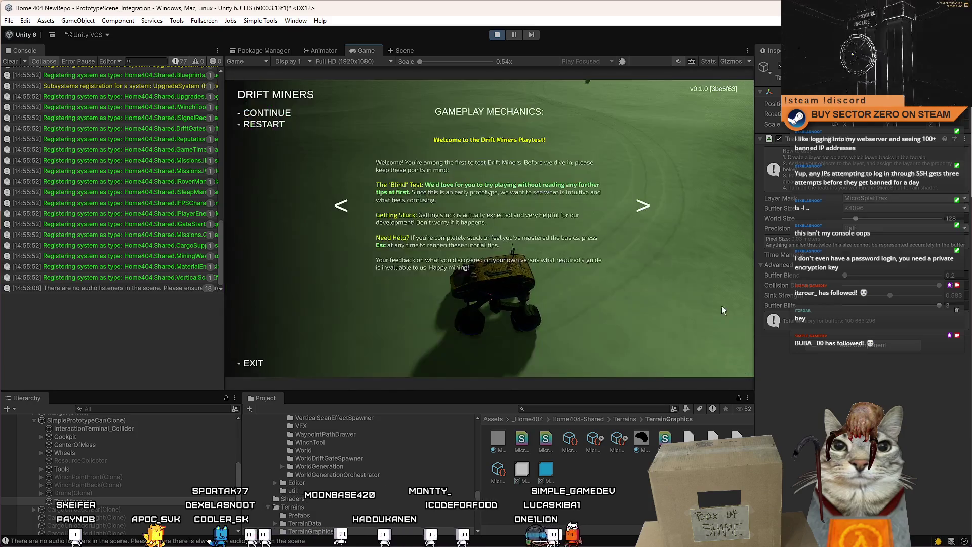
{"action": "key", "text": "Escape"}
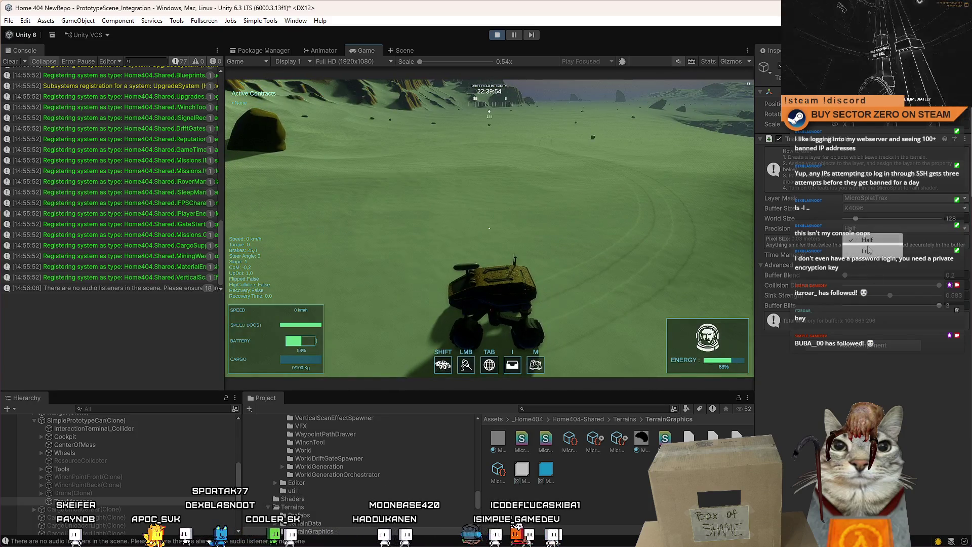
Enable the Trax Time Manager and drive the rover forward while turning right.
{"action": "left_click", "coordinate": [849, 259]}
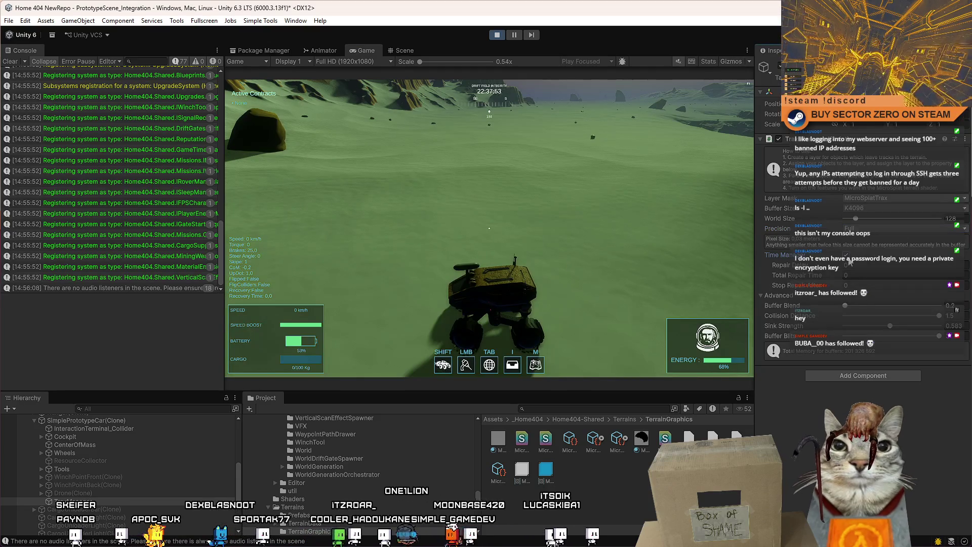
{"action": "key", "text": "w"}
{"action": "key", "text": "d"}
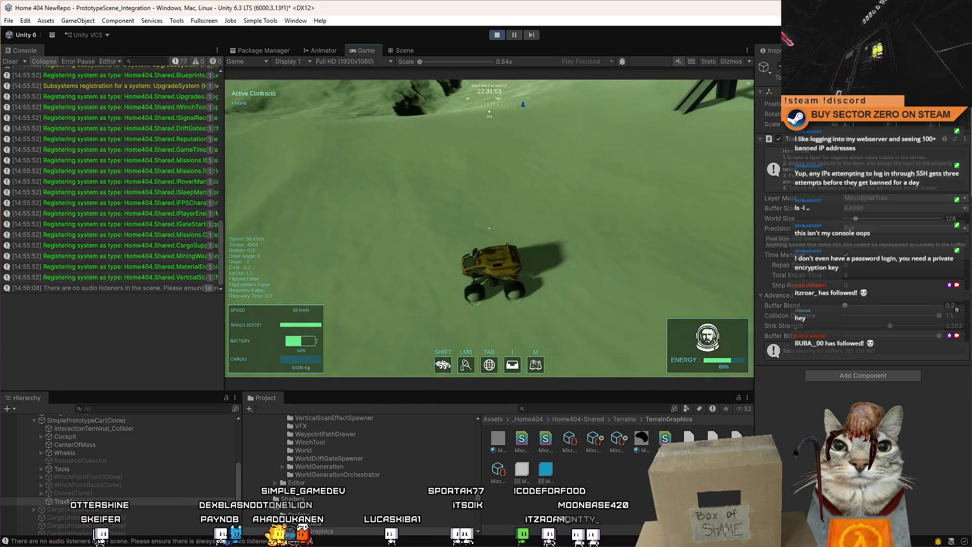
{"action": "key", "text": "Escape"}
Click into the Repair field, then drive the rover forward turning left past the glowing gate.
{"action": "left_click", "coordinate": [861, 265]}
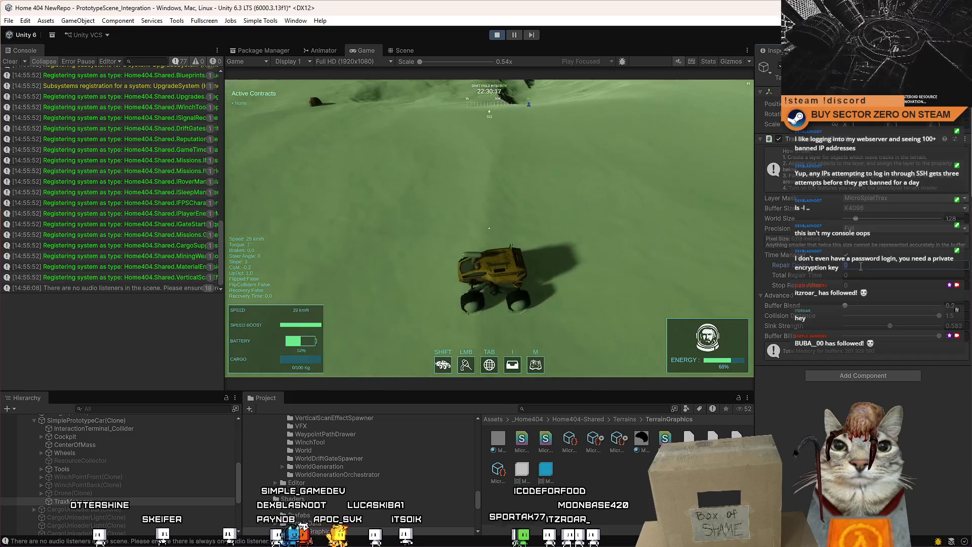
{"action": "left_click", "coordinate": [489, 228]}
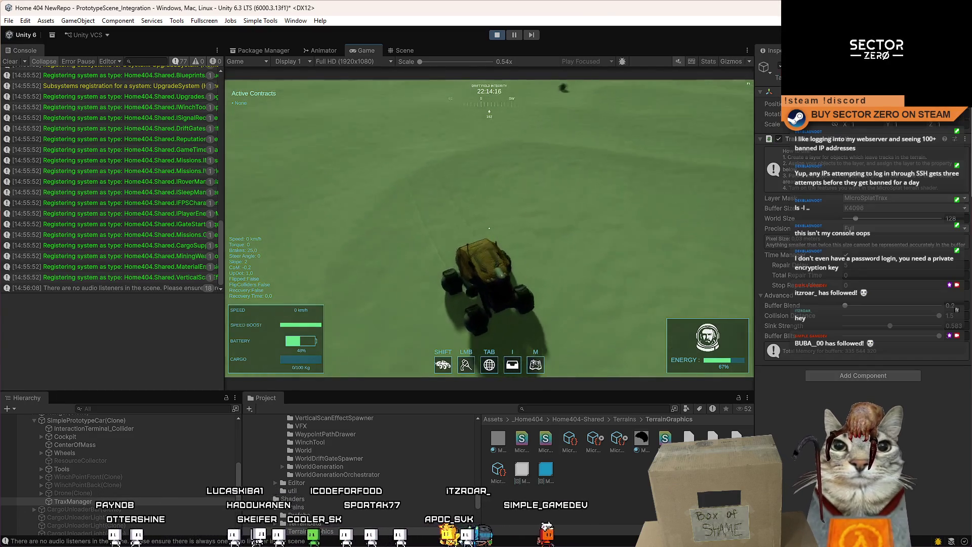
{"action": "key", "text": "Escape"}
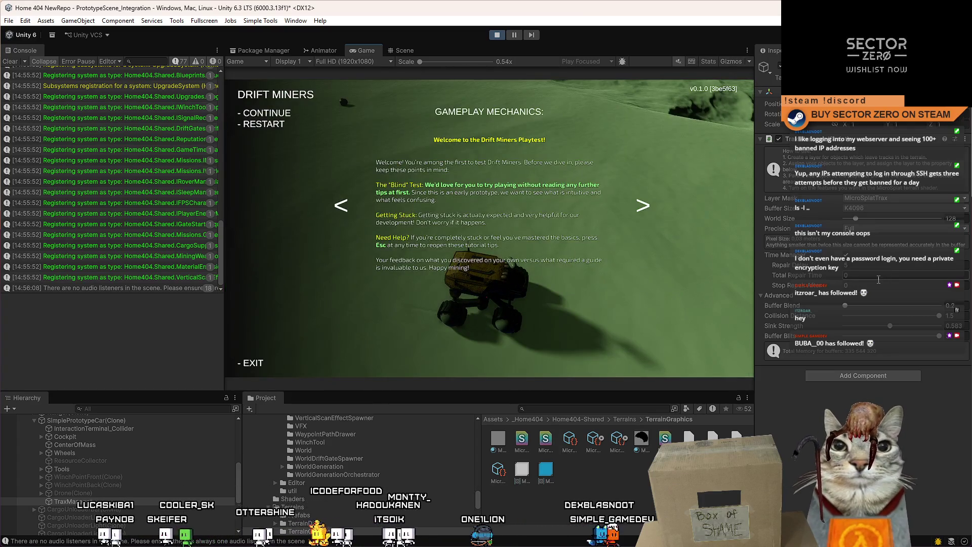
{"action": "key", "text": "Escape"}
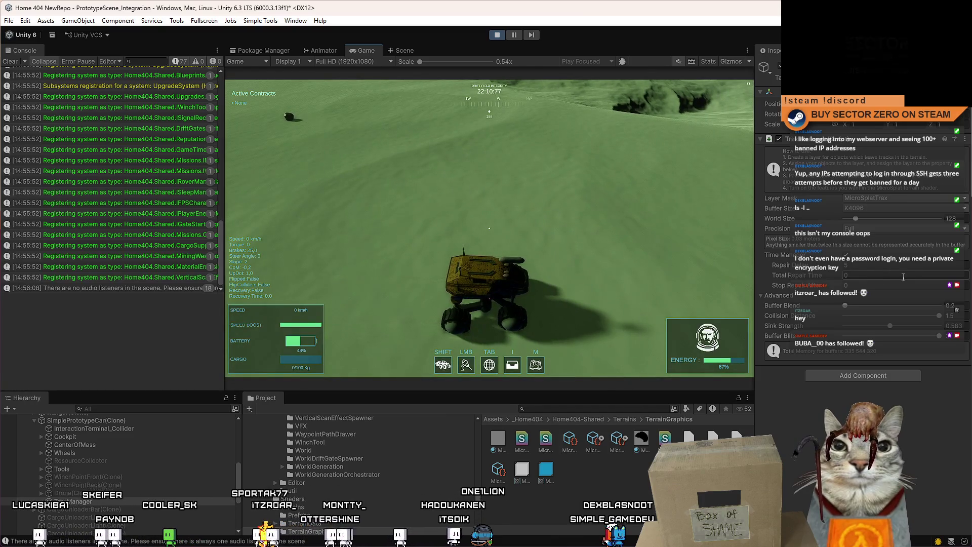
{"action": "key", "text": "w"}
{"action": "key", "text": "a"}
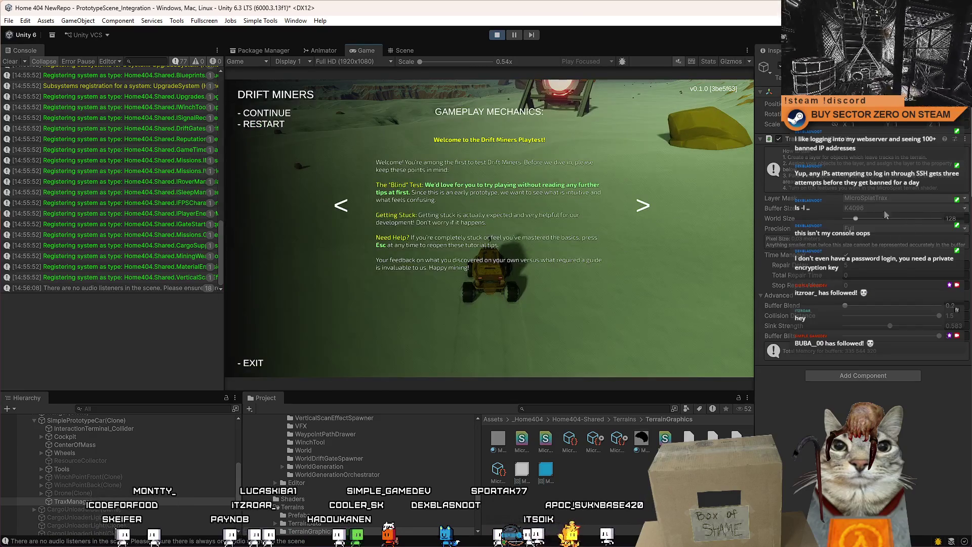
Drop the Trax buffer size to K2048, then K1024, and tilt the Scene view toward the horizon.
{"action": "left_click", "coordinate": [891, 208]}
{"action": "left_click", "coordinate": [874, 245]}
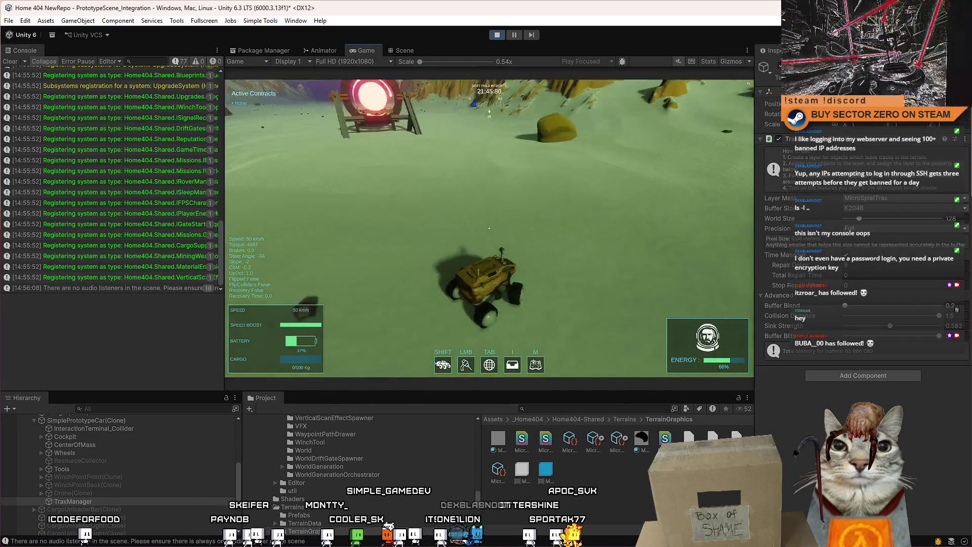
{"action": "key", "text": "Escape"}
{"action": "key", "text": "Escape"}
{"action": "left_click", "coordinate": [901, 208]}
{"action": "left_click", "coordinate": [884, 233]}
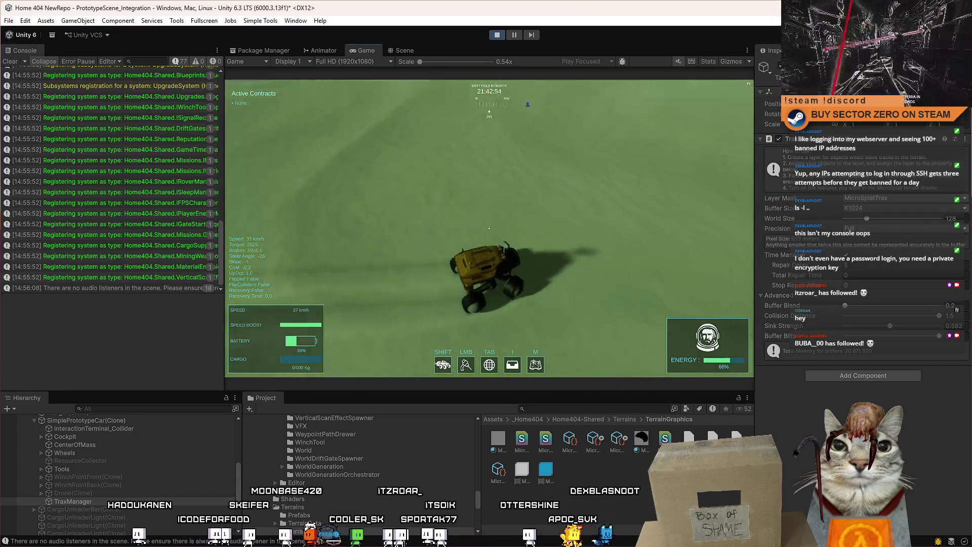
{"action": "key", "text": "Escape"}
{"action": "key", "text": "Escape"}
{"action": "left_click", "coordinate": [405, 50]}
{"action": "mouse_move", "coordinate": [479, 177]}
{"action": "left_mouse_down"}
{"action": "mouse_move", "coordinate": [528, 46]}
{"action": "mouse_move", "coordinate": [544, 46]}
{"action": "mouse_move", "coordinate": [573, 68]}
{"action": "mouse_move", "coordinate": [628, 195]}
{"action": "mouse_move", "coordinate": [571, 190]}
{"action": "mouse_move", "coordinate": [532, 242]}
{"action": "left_mouse_up"}
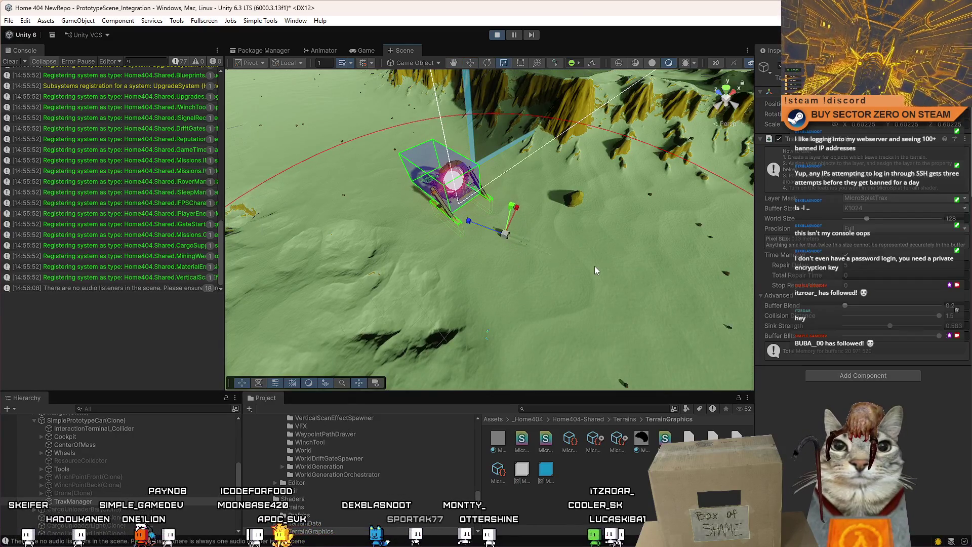
Set the Trax World Size to 64, leaving the Layer Mask unchanged.
{"action": "left_click_drag", "start_coordinate": [594, 246], "coordinate": [699, 243]}
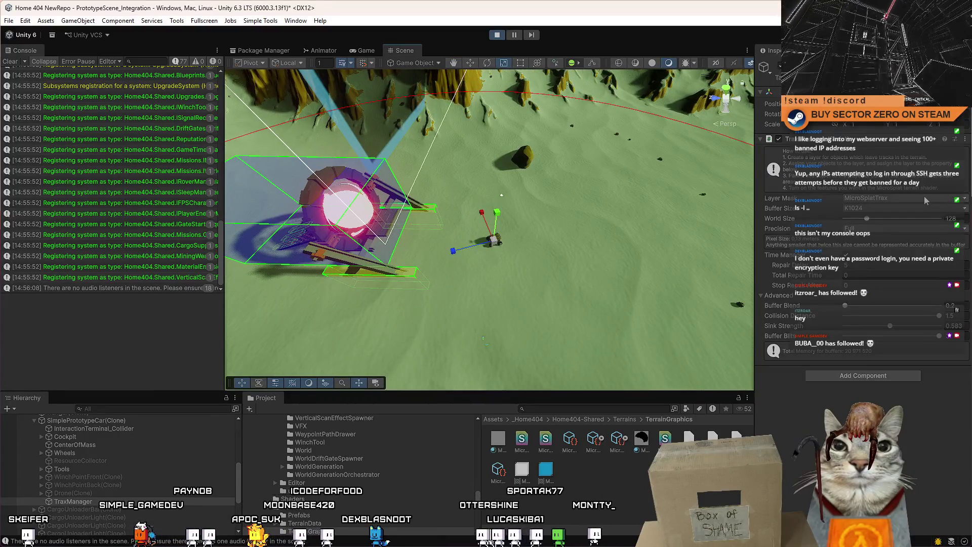
{"action": "left_click", "coordinate": [910, 202]}
{"action": "left_click", "coordinate": [957, 310]}
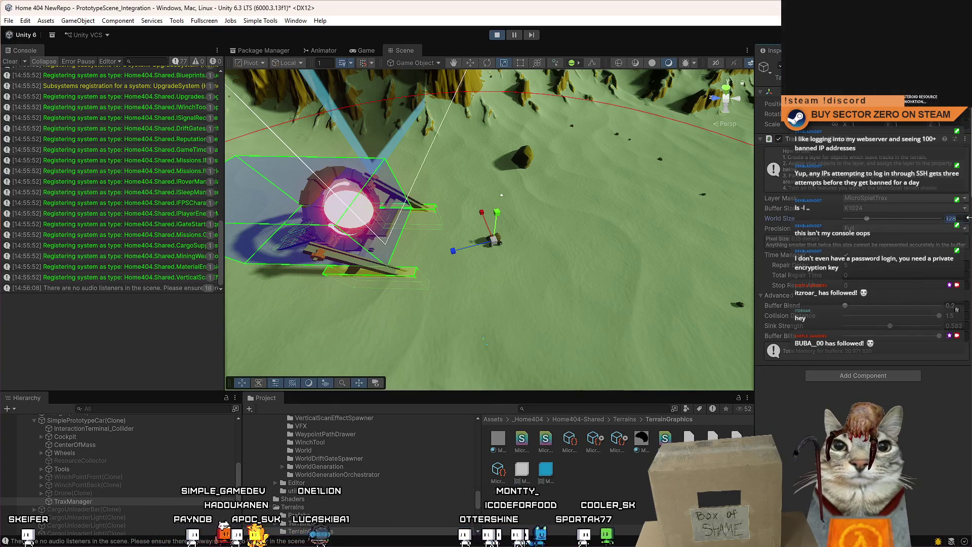
{"action": "type", "text": "64"}
Return to the Game view and drive the rover north across the snow.
{"action": "mouse_move", "coordinate": [582, 217]}
{"action": "left_mouse_down"}
{"action": "mouse_move", "coordinate": [605, 231]}
{"action": "mouse_move", "coordinate": [388, 223]}
{"action": "left_mouse_up"}
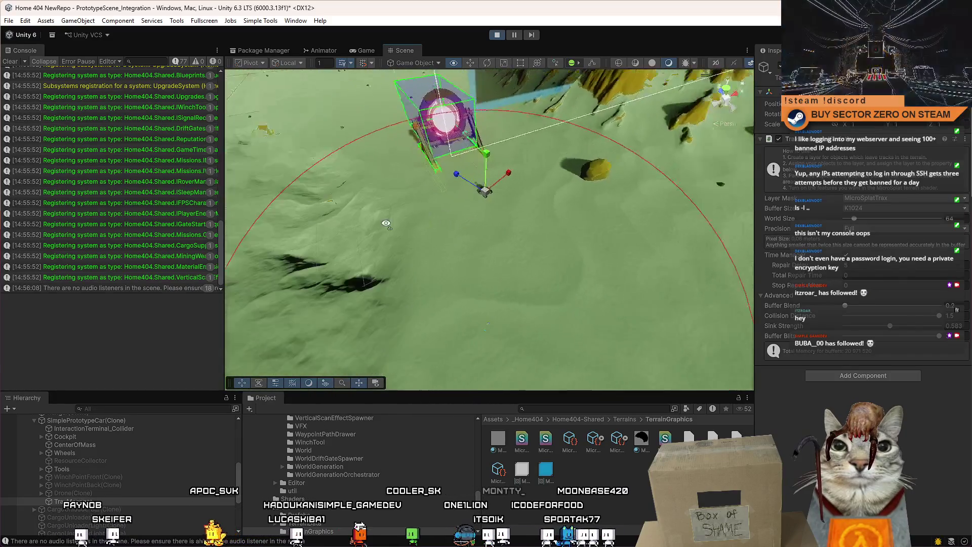
{"action": "left_click", "coordinate": [362, 50]}
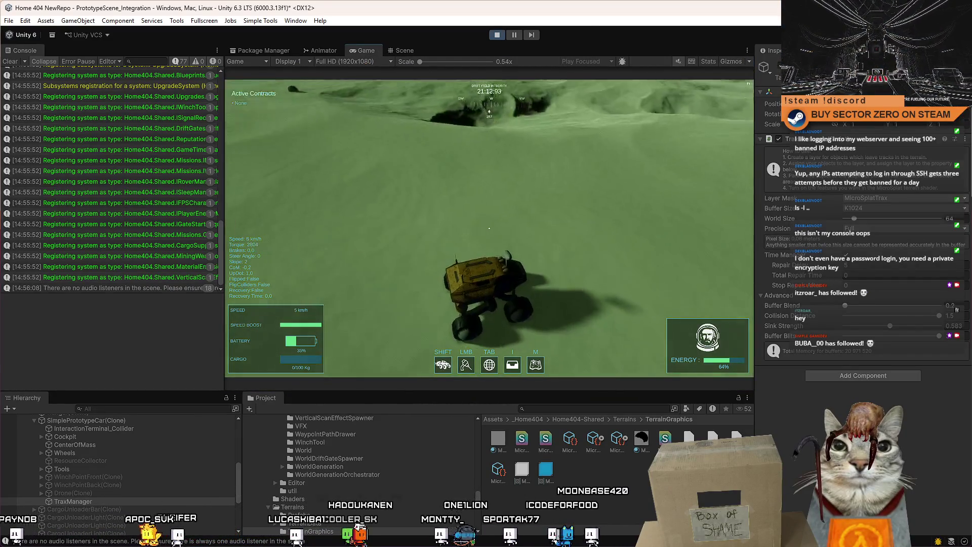
{"action": "key", "text": "w"}
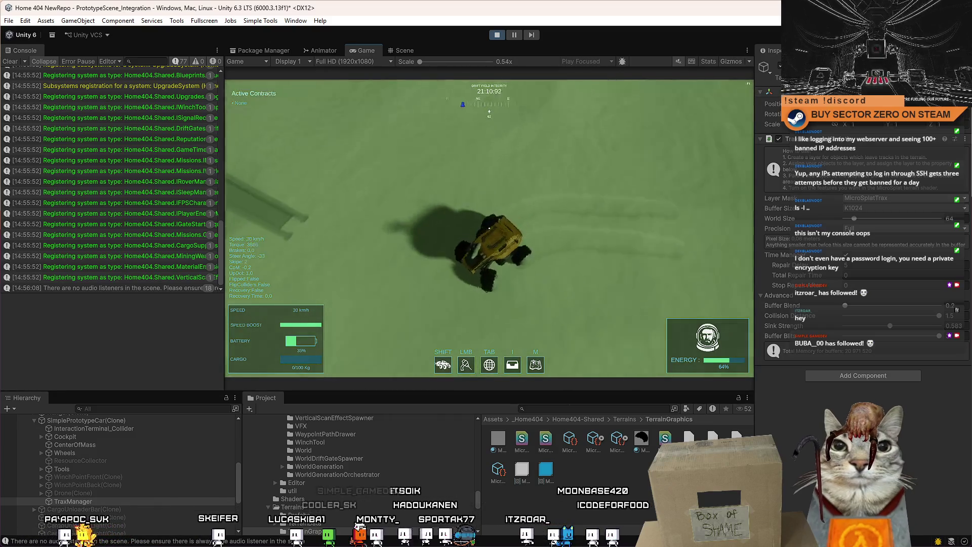
{"action": "key", "text": "w"}
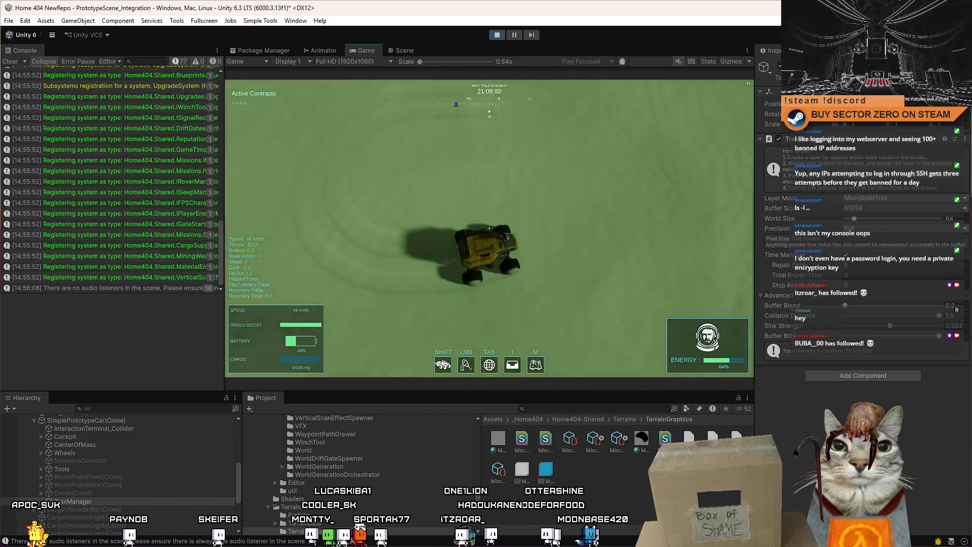
{"action": "key", "text": "w"}
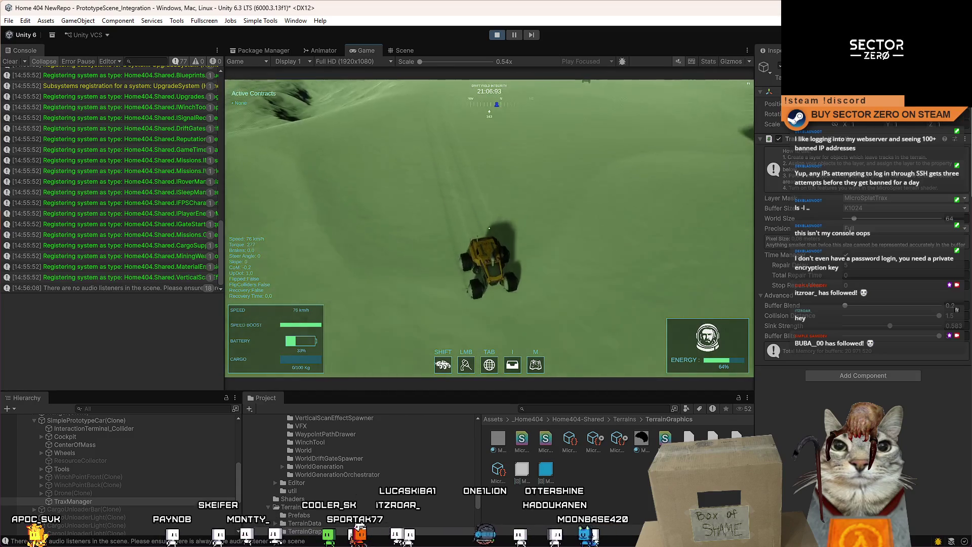
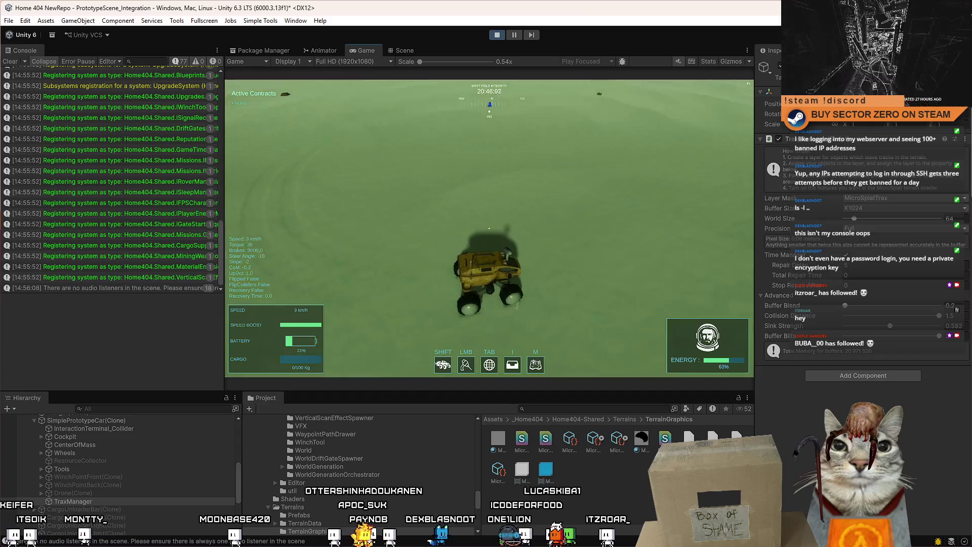
Pause play, select the four wheel collider spheres and drag them down together with the Move tool.
{"action": "key", "text": "Escape"}
{"action": "key", "text": "Escape"}
{"action": "key", "text": "Escape"}
{"action": "key", "text": "Escape"}
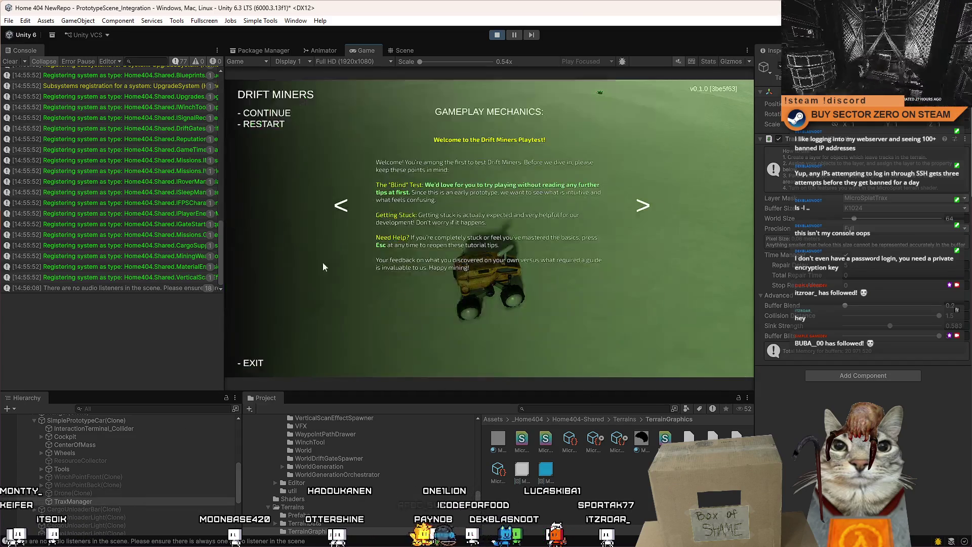
{"action": "left_click", "coordinate": [404, 50]}
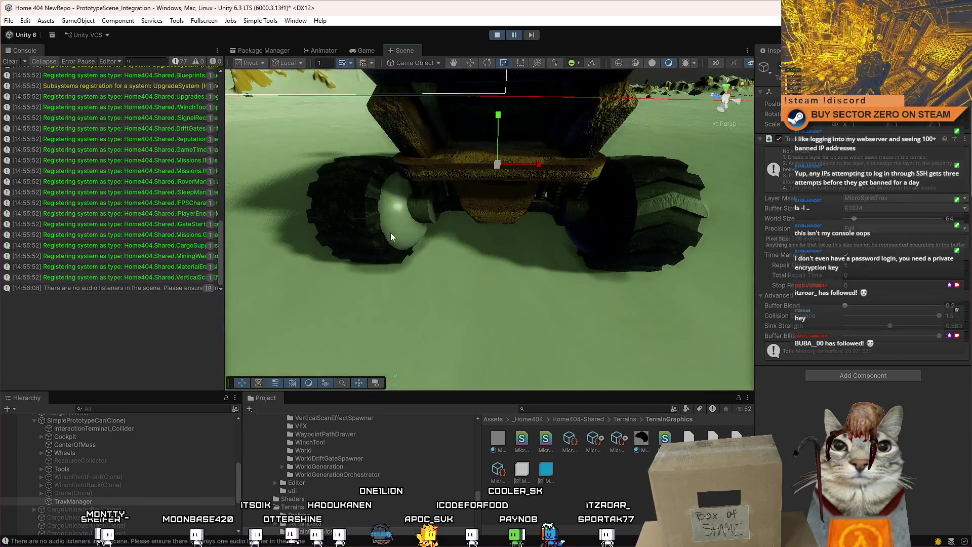
{"action": "left_click", "coordinate": [390, 233]}
{"action": "left_click_drag", "start_coordinate": [589, 227], "coordinate": [557, 212]}
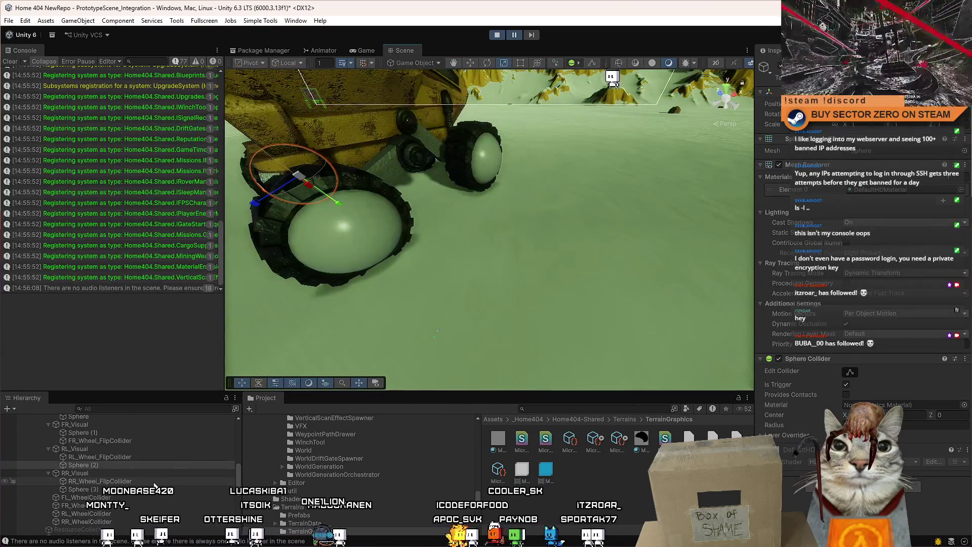
{"action": "left_click", "coordinate": [112, 488]}
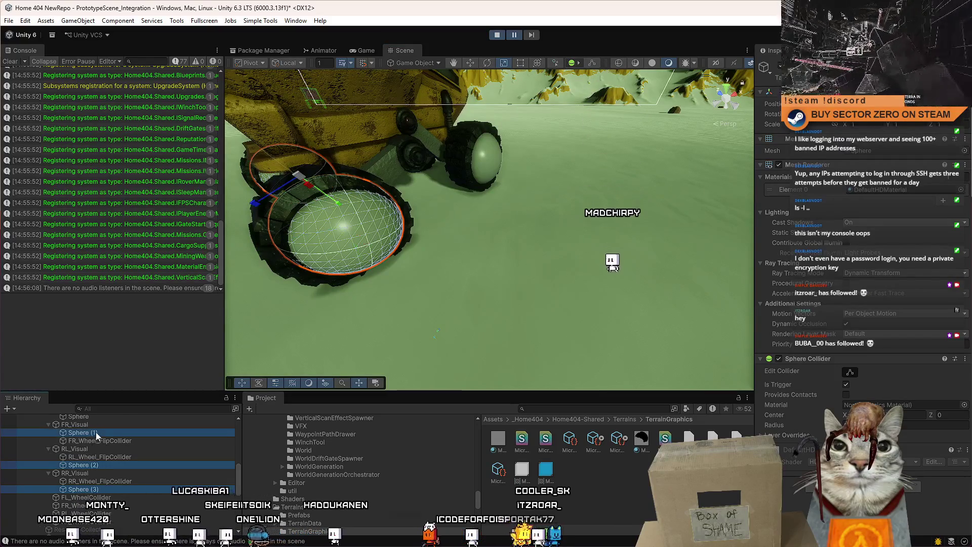
{"action": "scroll", "coordinate": [111, 475], "scroll_direction": "up", "scroll_amount": 2}
{"action": "left_click", "coordinate": [99, 448], "text": "ctrl"}
{"action": "key", "text": "f"}
{"action": "key", "text": "w"}
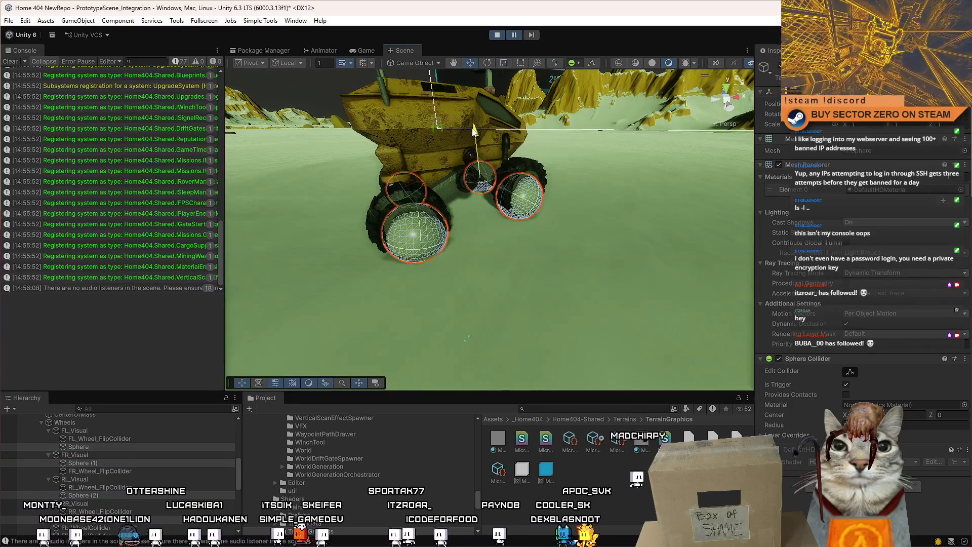
{"action": "left_click_drag", "start_coordinate": [474, 133], "coordinate": [475, 139]}
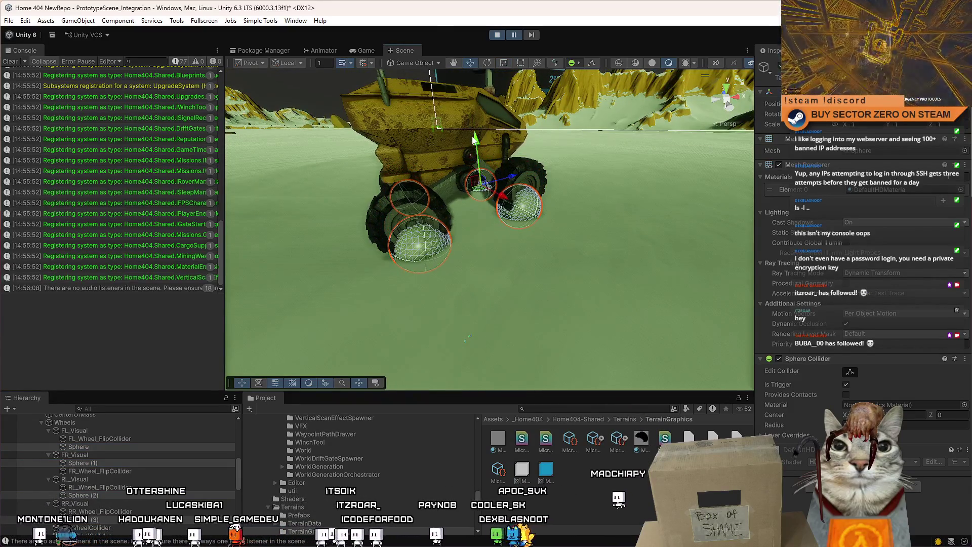
{"action": "key", "text": "ctrl+2"}
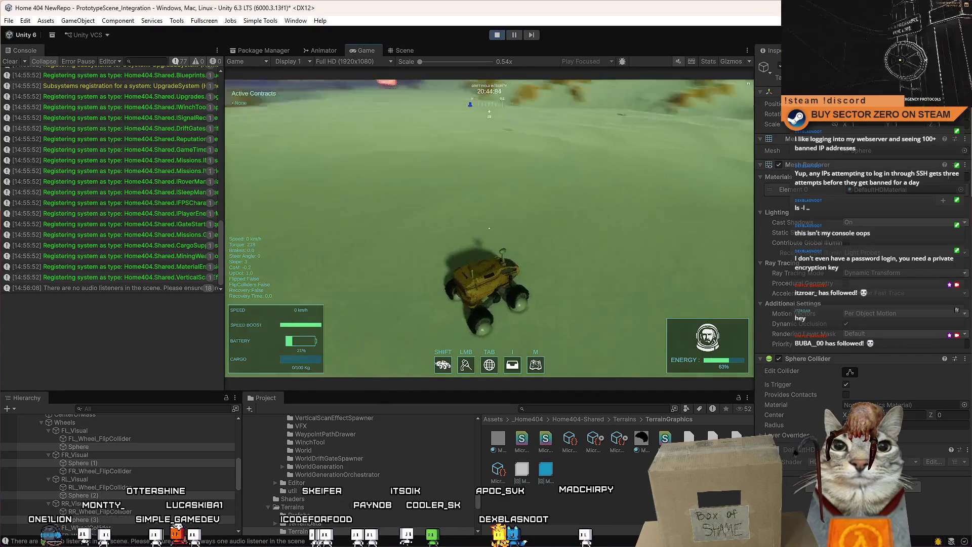
Drive the rover around the terrain, turning left, accelerating, then braking to a stop and setting off again.
{"action": "key", "text": "a"}
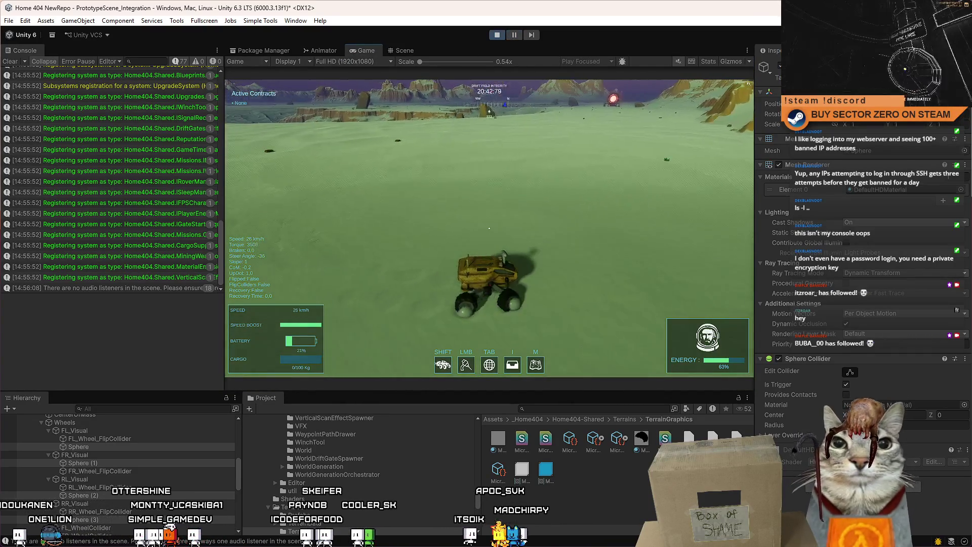
{"action": "key", "text": "w"}
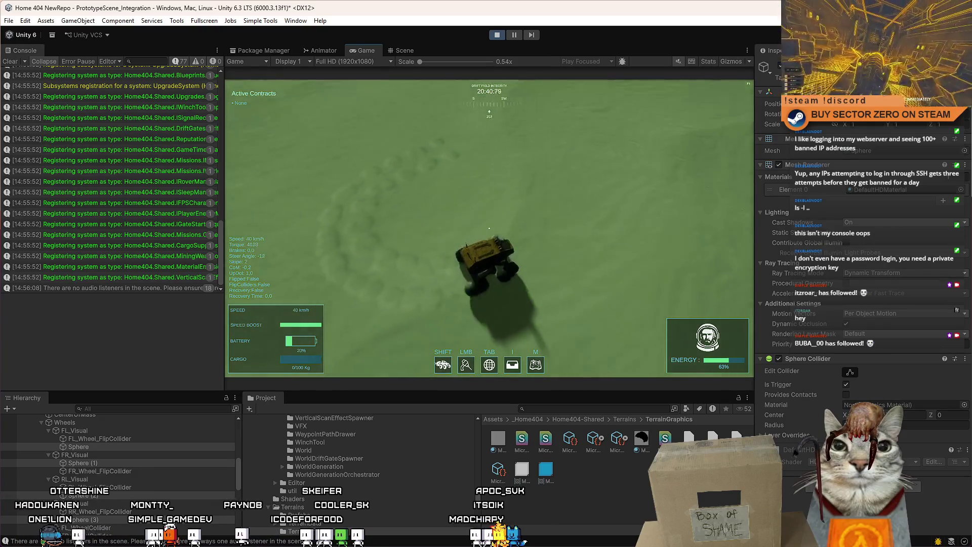
{"action": "key", "text": "a"}
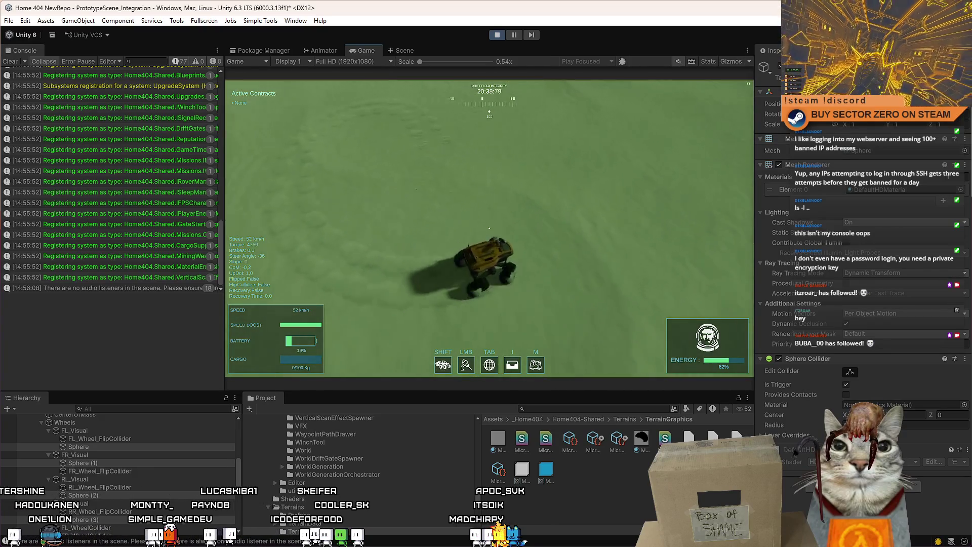
{"action": "key", "text": "w"}
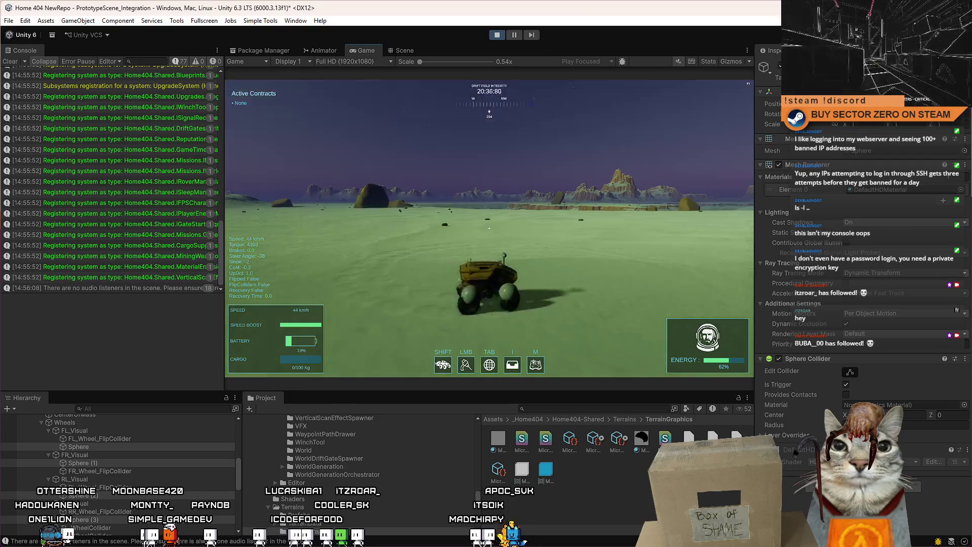
{"action": "key", "text": "w"}
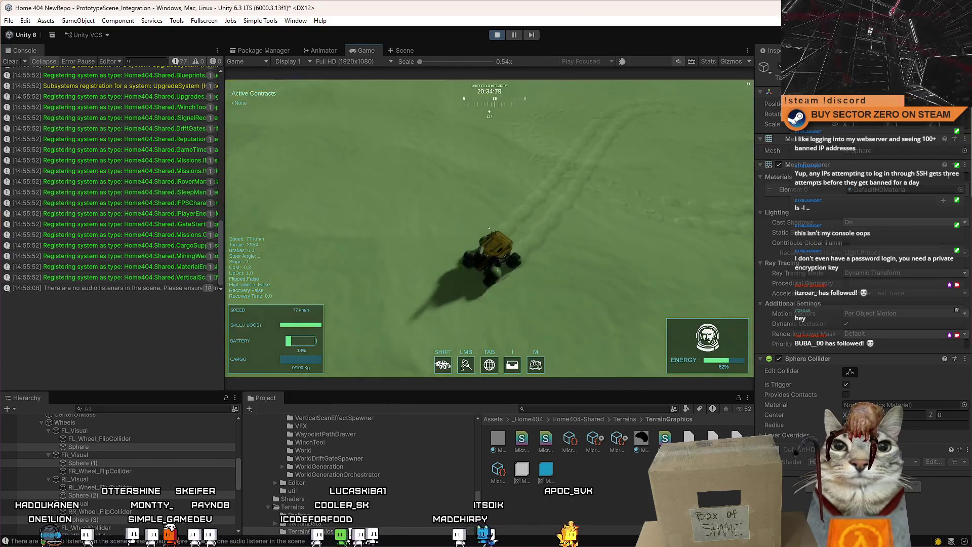
{"action": "key", "text": "w"}
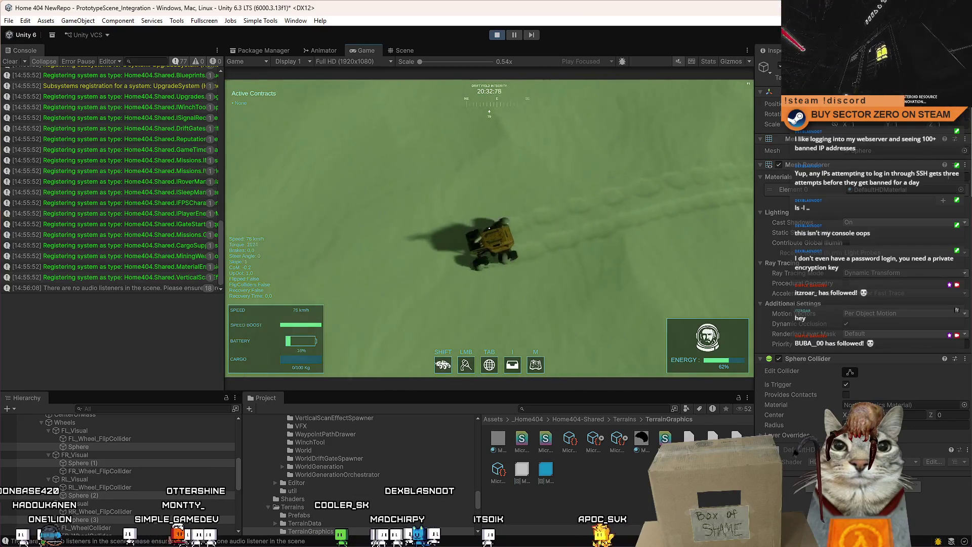
{"action": "key", "text": "s"}
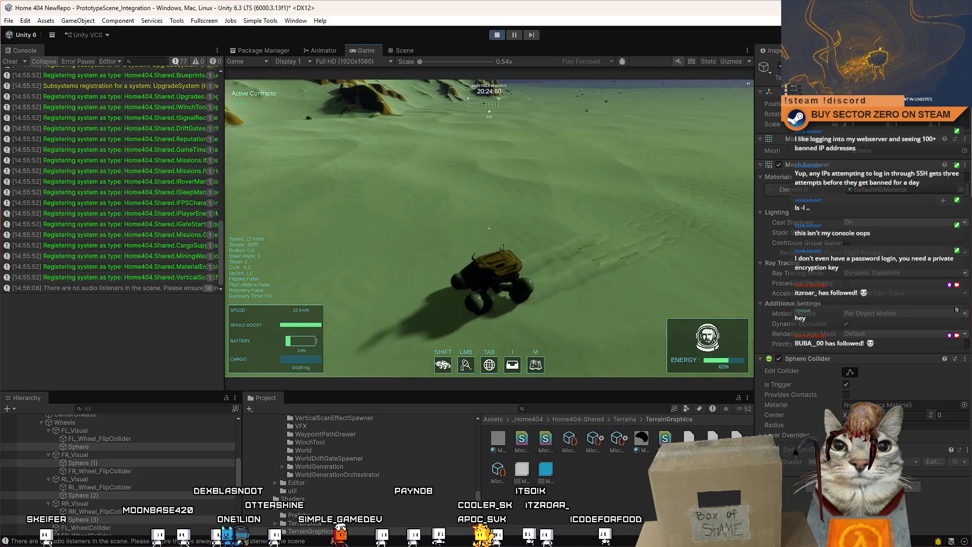
{"action": "key", "text": "s"}
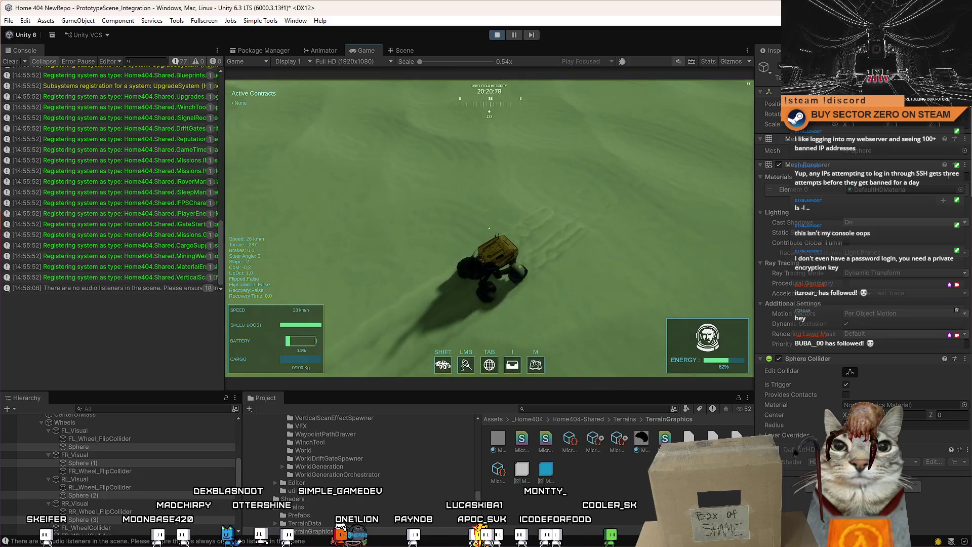
{"action": "key", "text": "w"}
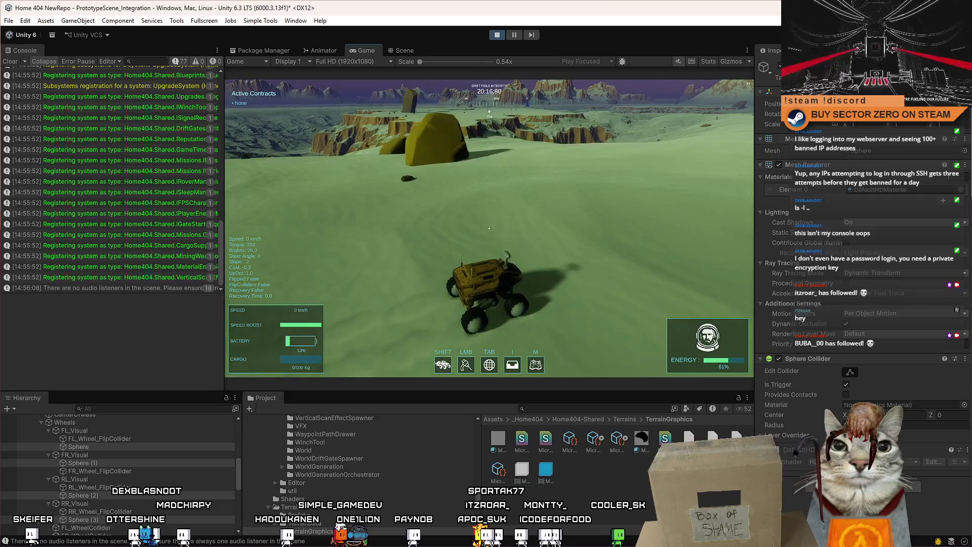
{"action": "key", "text": "w"}
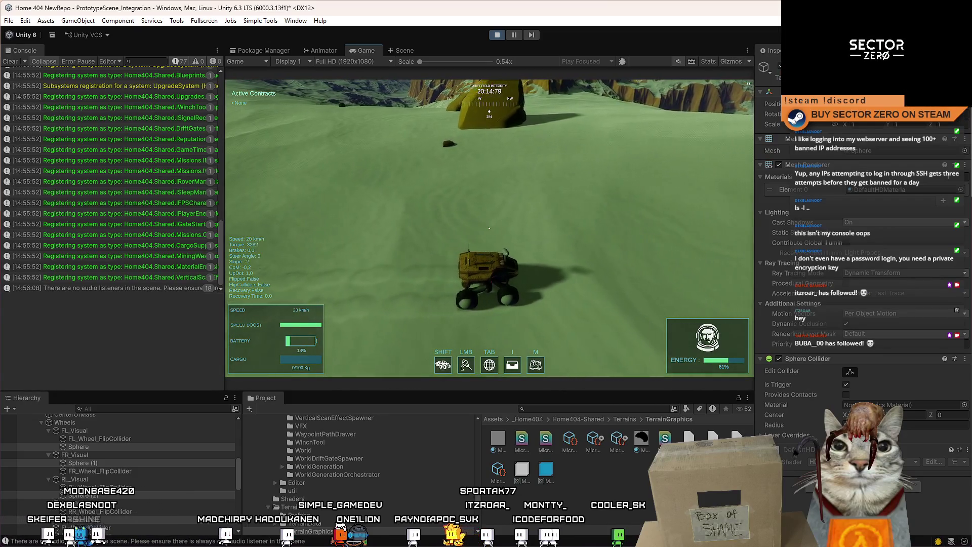
Pause the game and inspect DriftGate_World(Clone)'s components in the Inspector.
{"action": "key", "text": "Escape"}
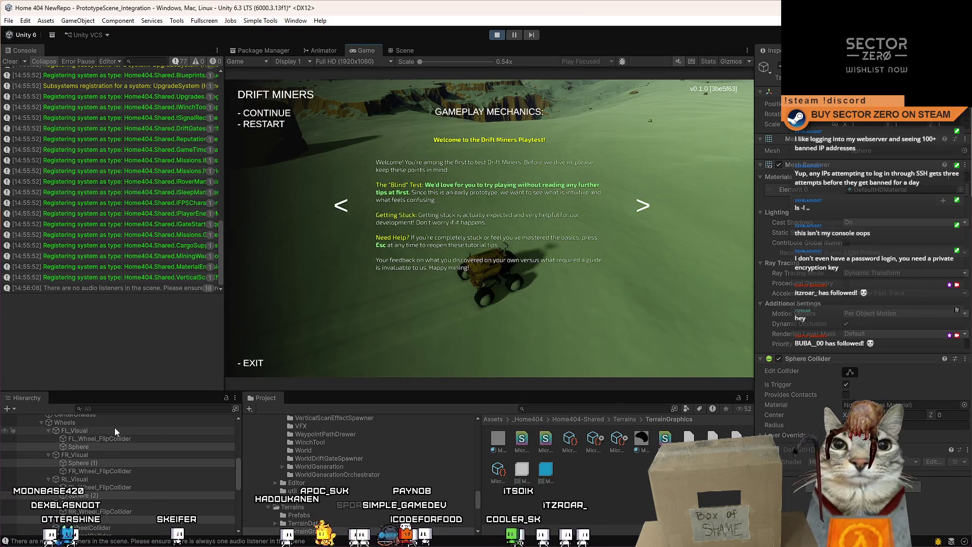
{"action": "left_click_drag", "start_coordinate": [238, 473], "coordinate": [245, 524]}
{"action": "left_click", "coordinate": [172, 519]}
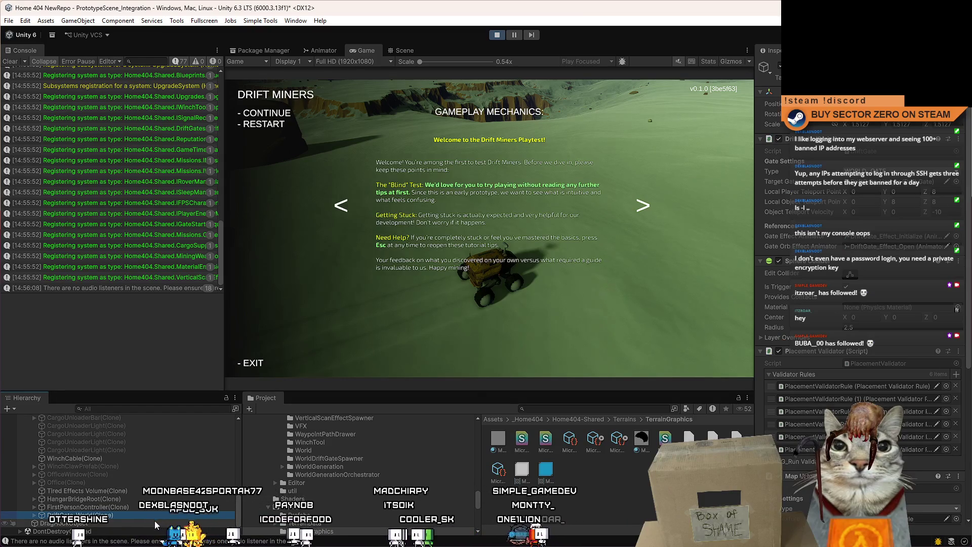
{"action": "scroll", "coordinate": [968, 208], "scroll_direction": "down", "scroll_amount": 5}
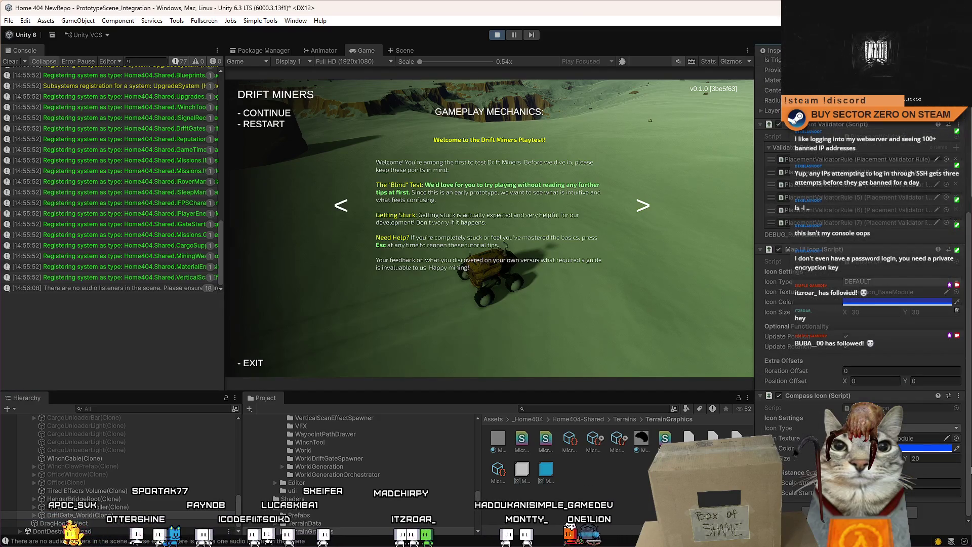
Resume play and drive the rover east, then north, before pausing again.
{"action": "left_click", "coordinate": [604, 308]}
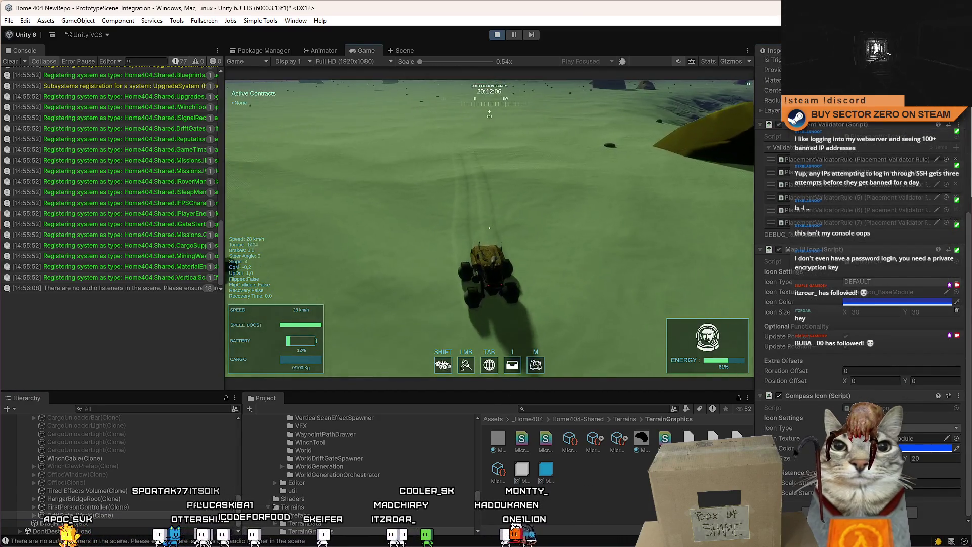
{"action": "key", "text": "w"}
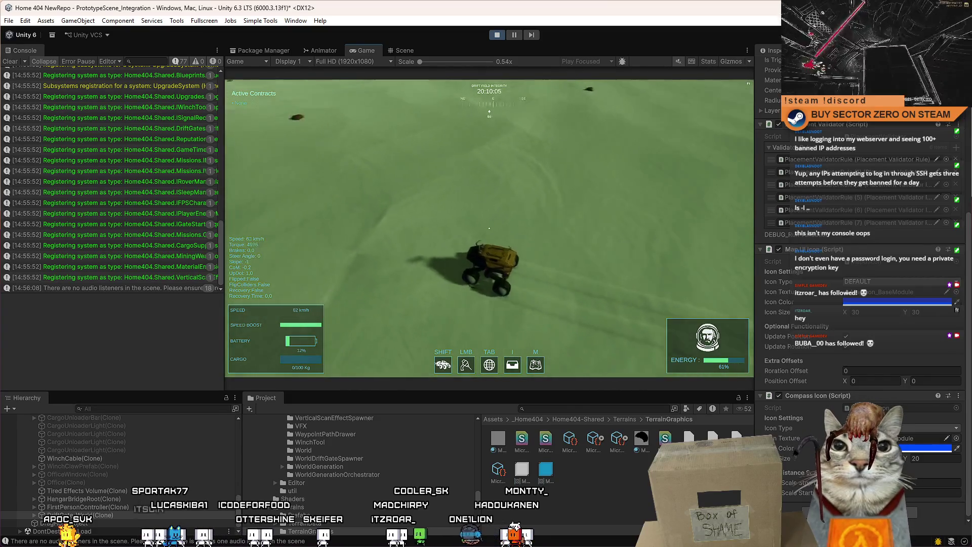
{"action": "key", "text": "a"}
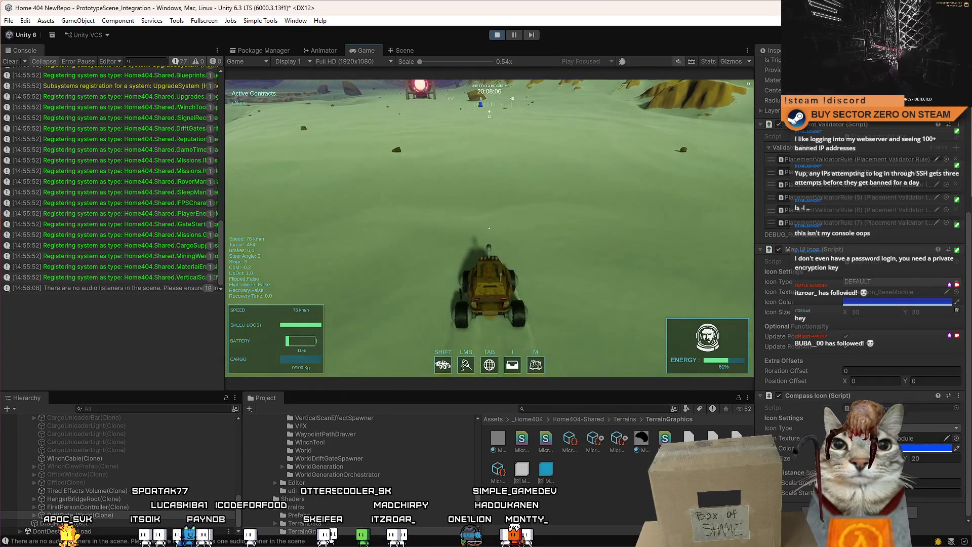
{"action": "key", "text": "Escape"}
{"action": "key", "text": "Escape"}
Resume in fullscreen and drive toward and past the drift gate, swerving left and right.
{"action": "key", "text": "F10"}
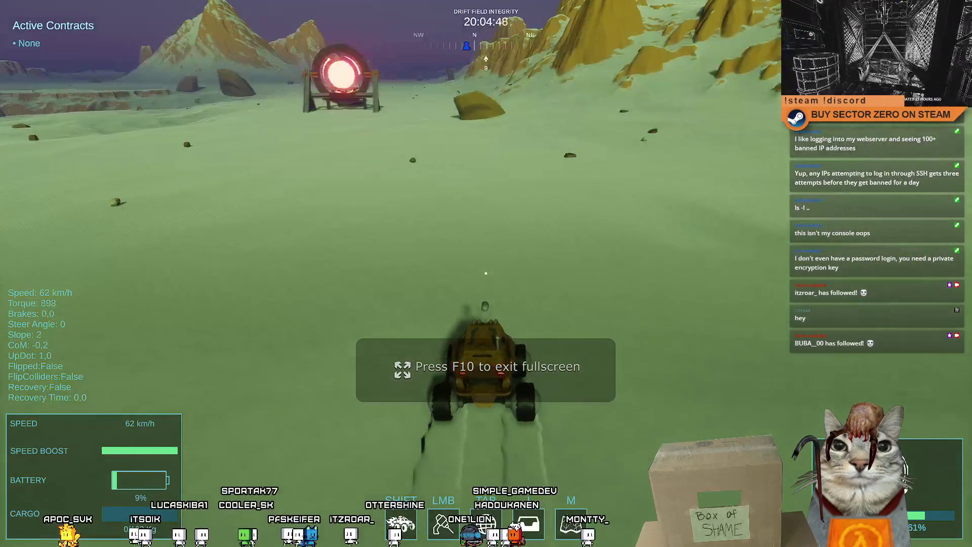
{"action": "key", "text": "w"}
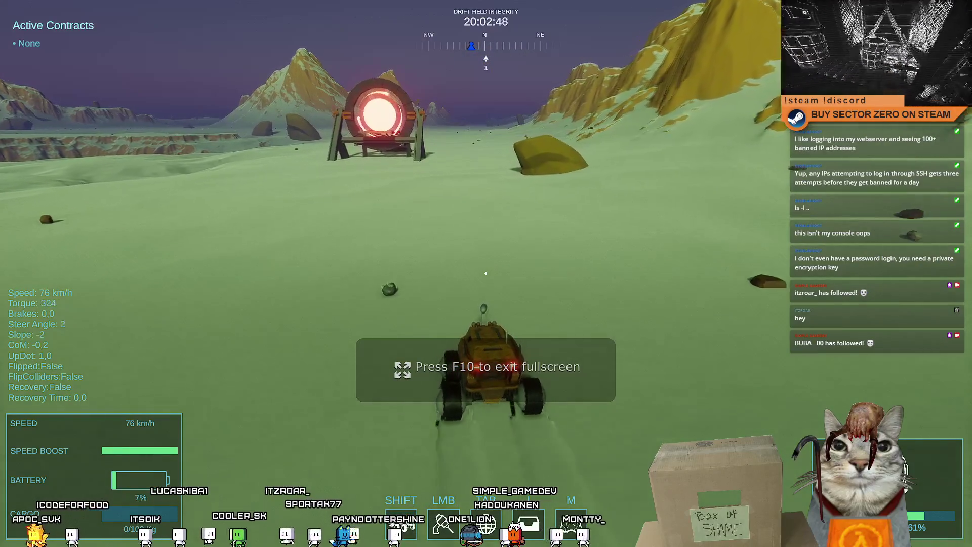
{"action": "key", "text": "a"}
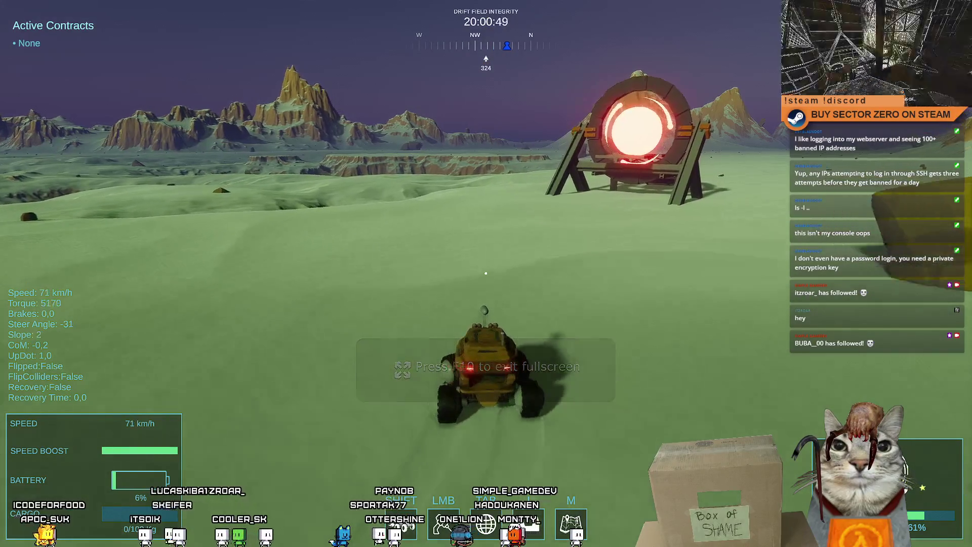
{"action": "key", "text": "d"}
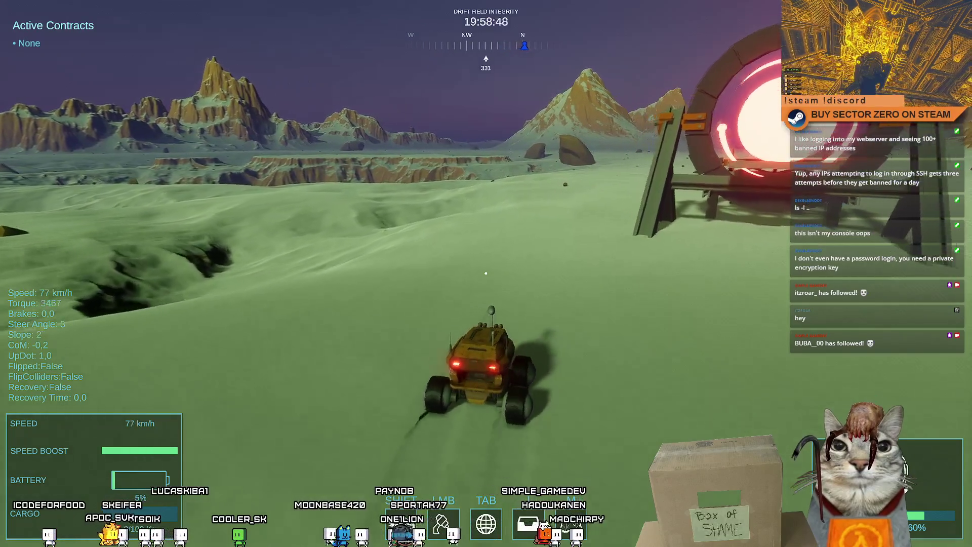
{"action": "key", "text": "d"}
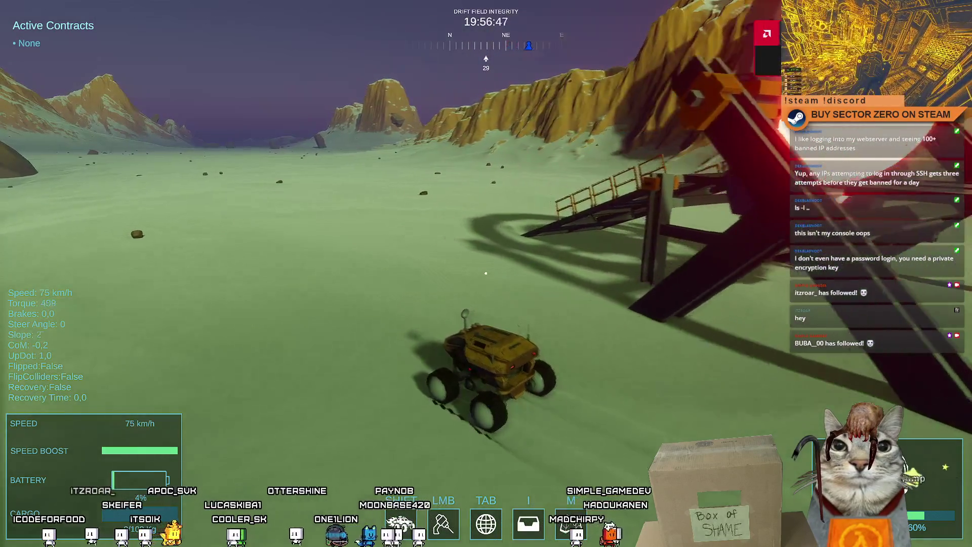
{"action": "key", "text": "a"}
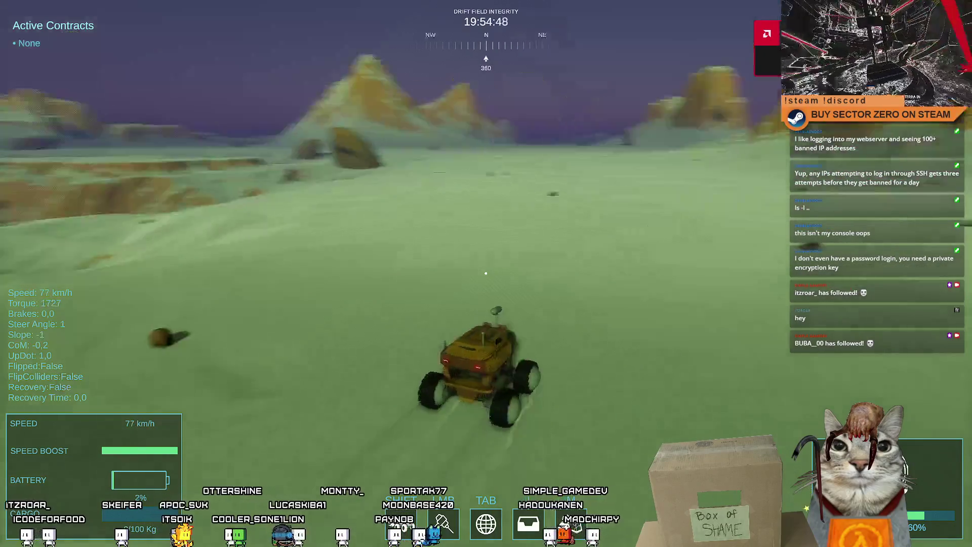
{"action": "key", "text": "d"}
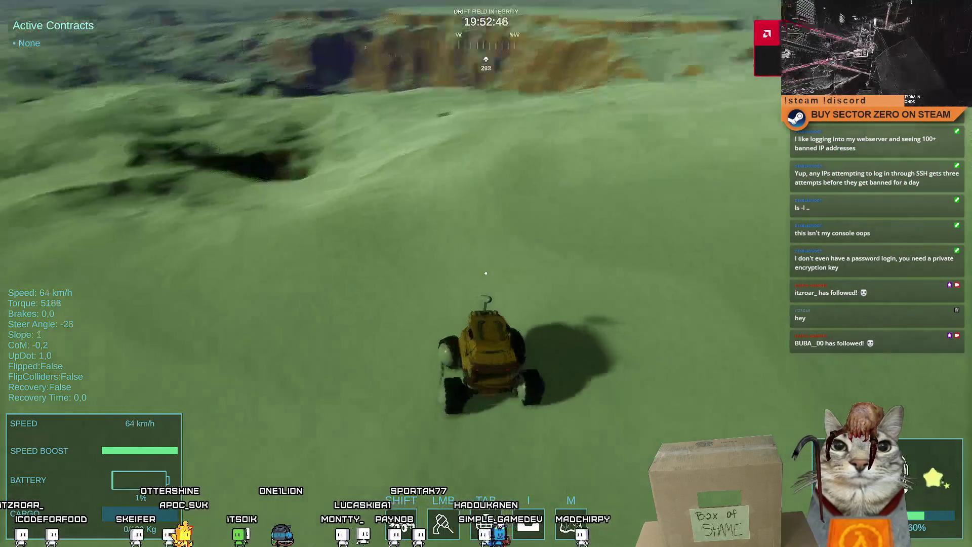
{"action": "key", "text": "d"}
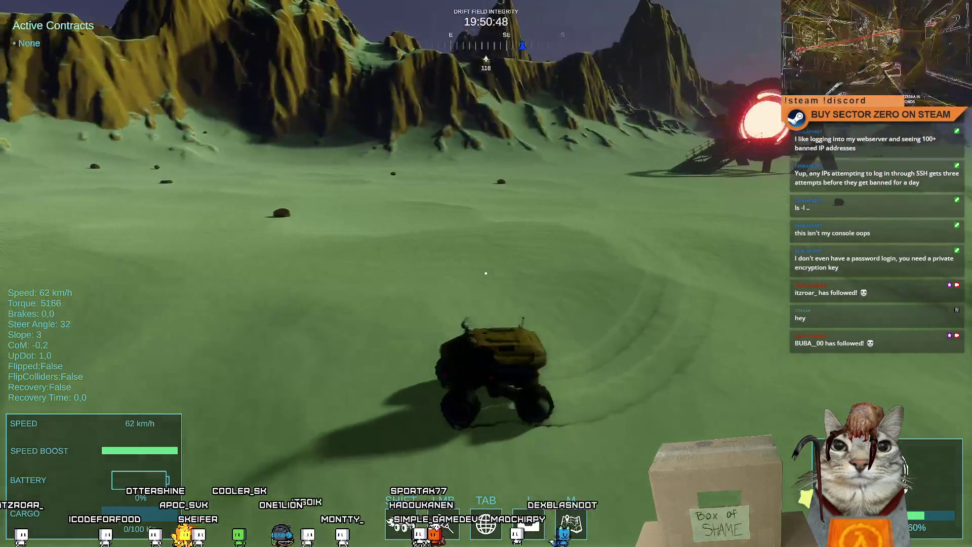
Keep steering, brake hard, drive off again, then exit fullscreen back to the editor.
{"action": "key", "text": "a"}
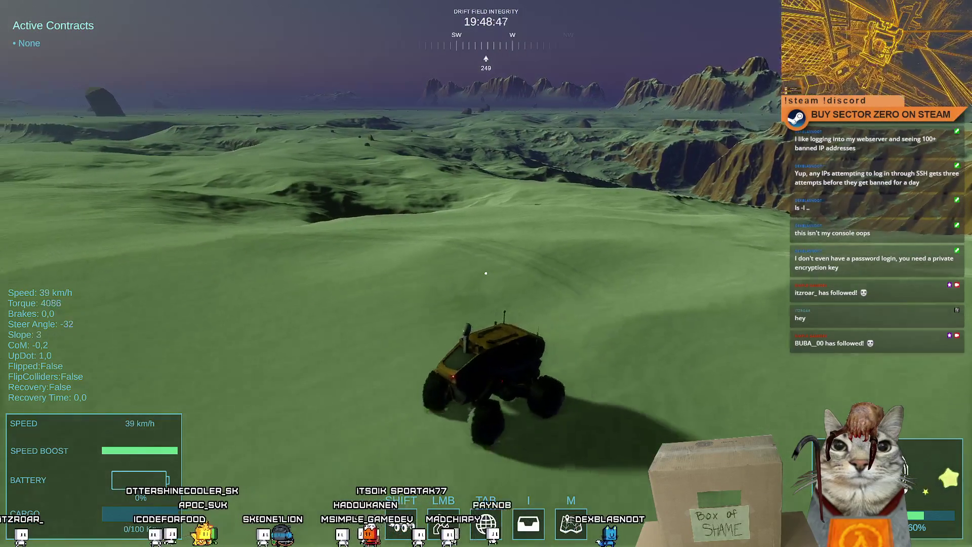
{"action": "key", "text": "a"}
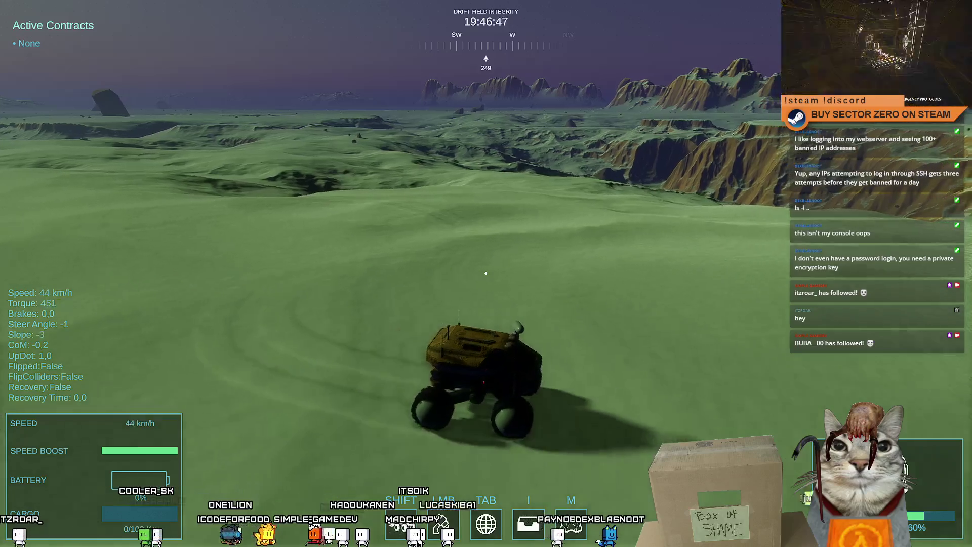
{"action": "key", "text": "d"}
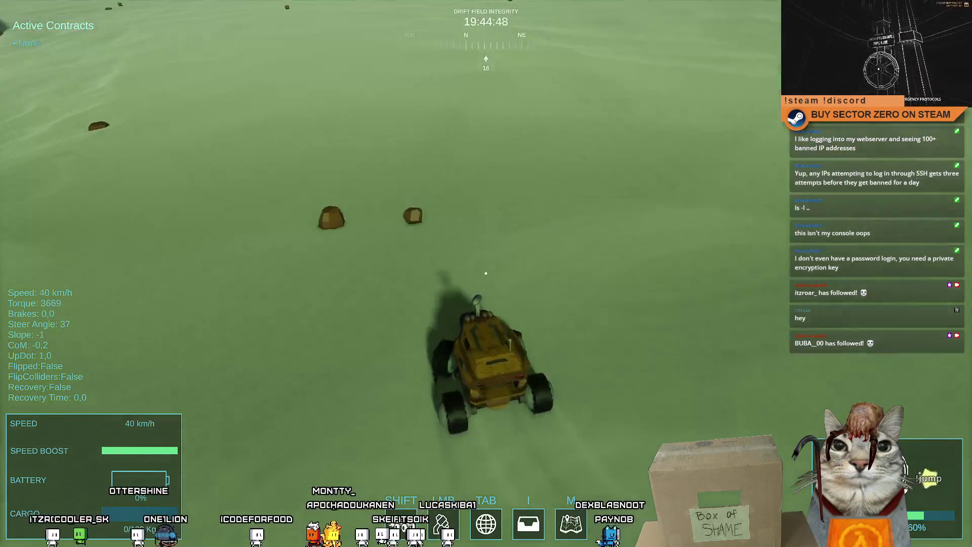
{"action": "key", "text": "a"}
{"action": "key", "text": "a"}
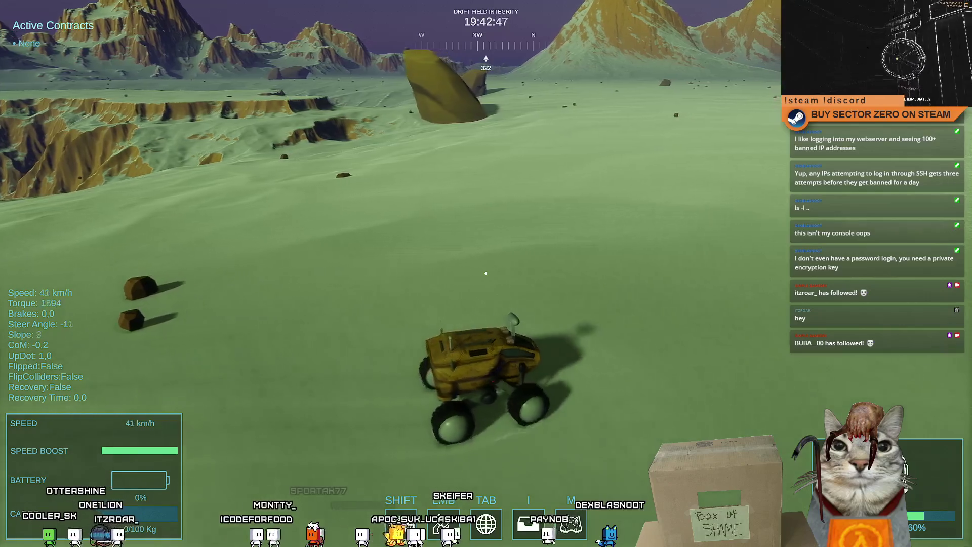
{"action": "key", "text": "d"}
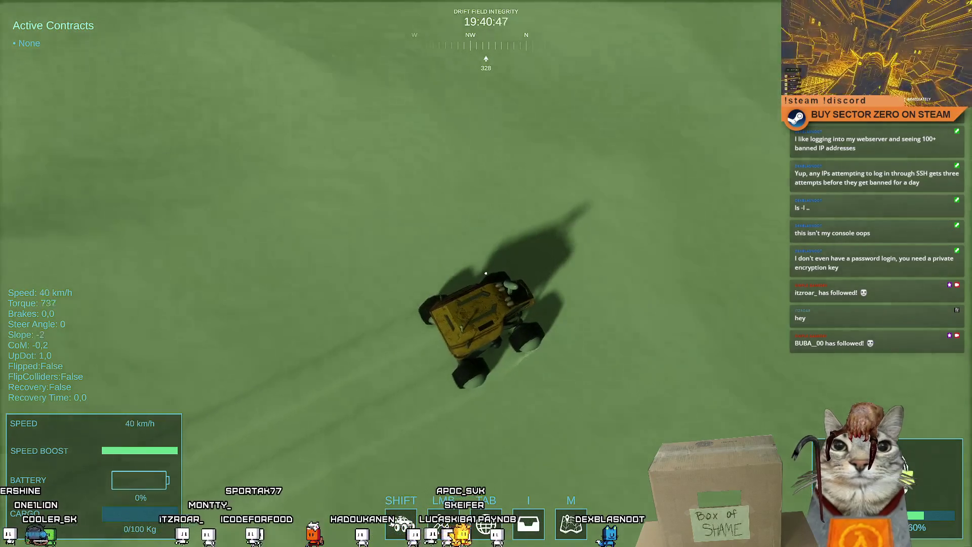
{"action": "key", "text": "a"}
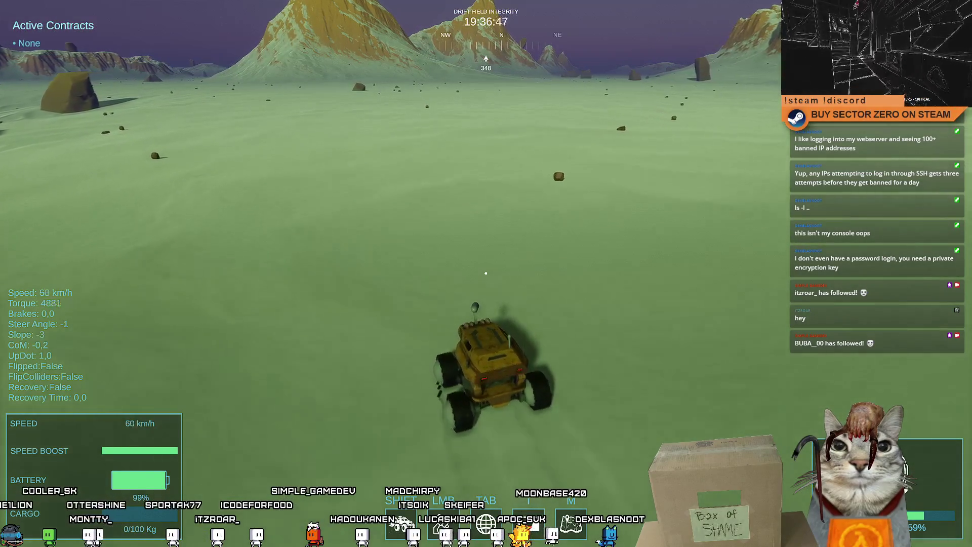
{"action": "key", "text": "s"}
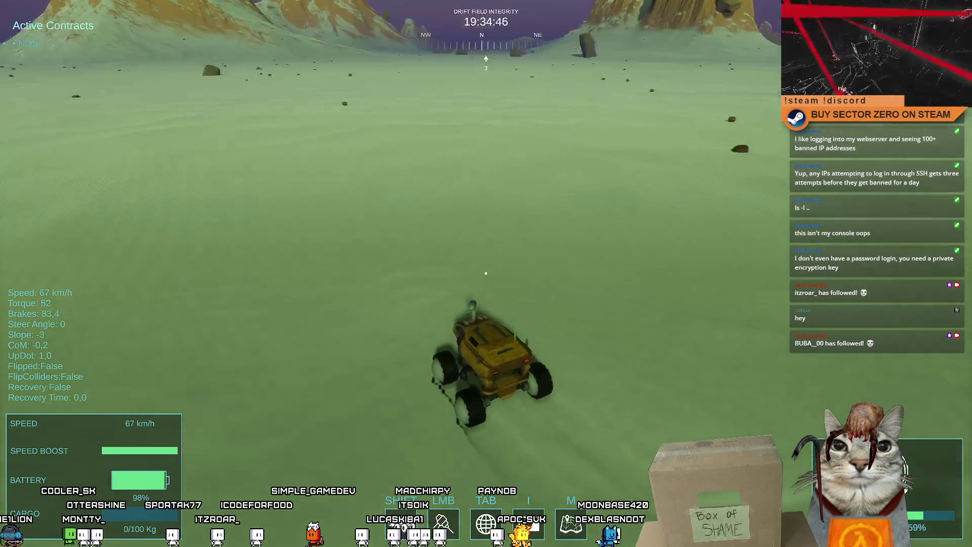
{"action": "key", "text": "w"}
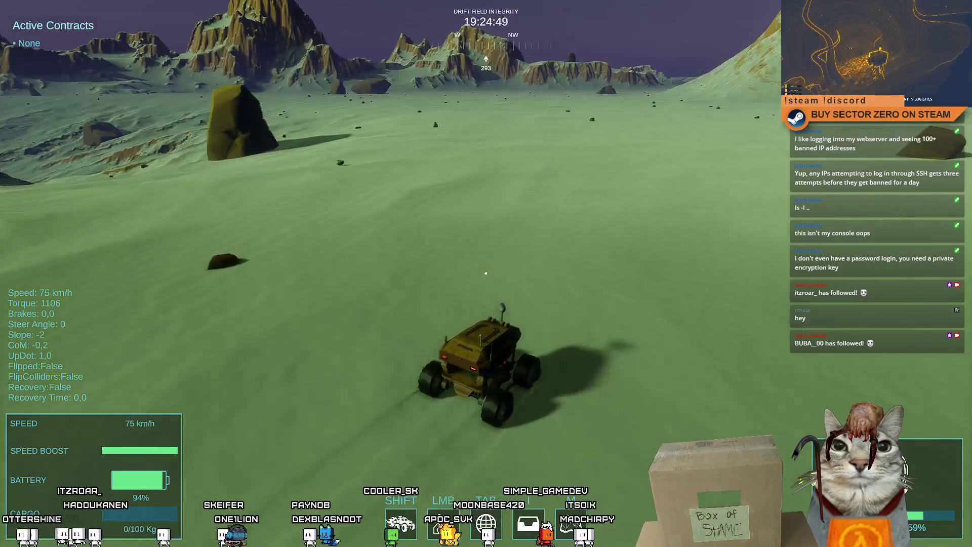
{"action": "key", "text": "space"}
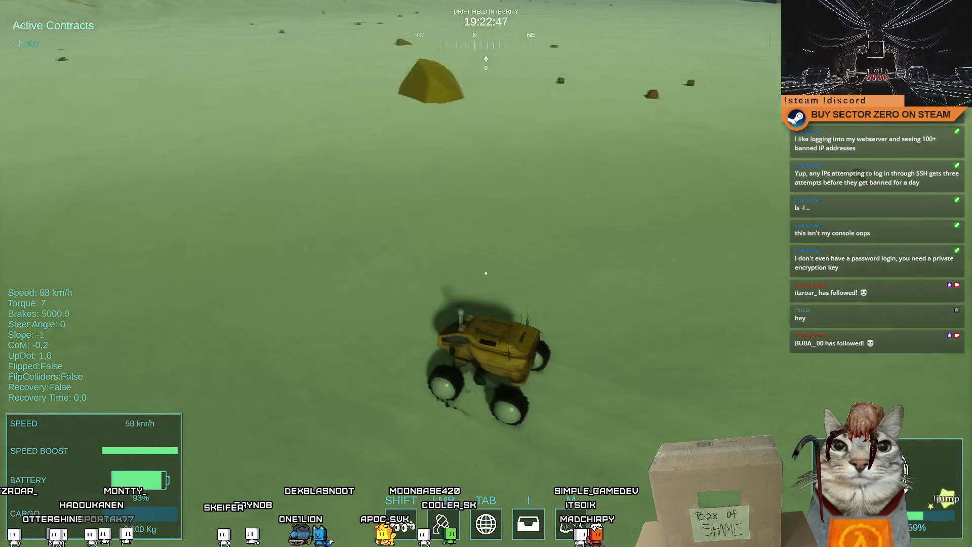
{"action": "key", "text": "Escape"}
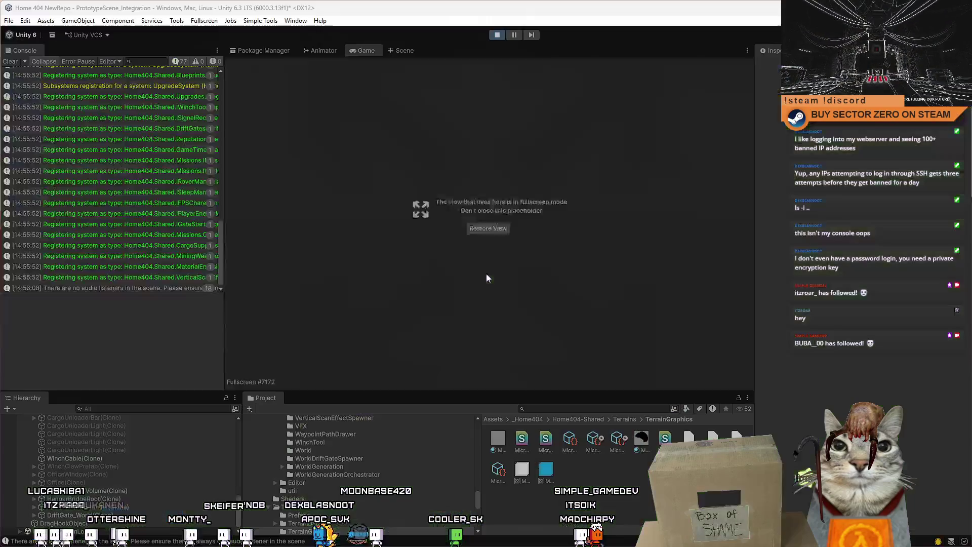
Find RoverCamera(Clone) with a 'mera' Hierarchy search and set Post Anti-aliasing to No Anti-aliasing.
{"action": "key", "text": "Escape"}
{"action": "key", "text": "Escape"}
{"action": "key", "text": "Escape"}
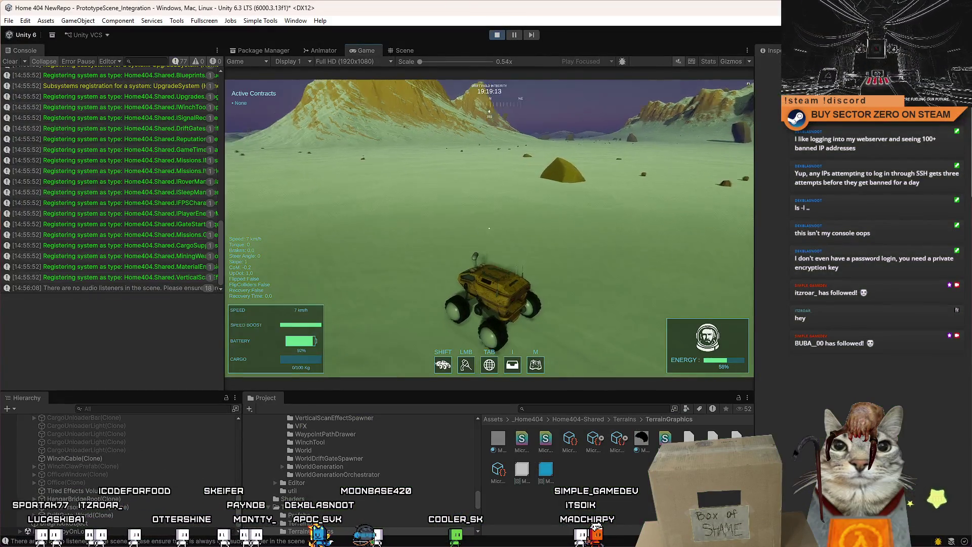
{"action": "type", "text": "camera"}
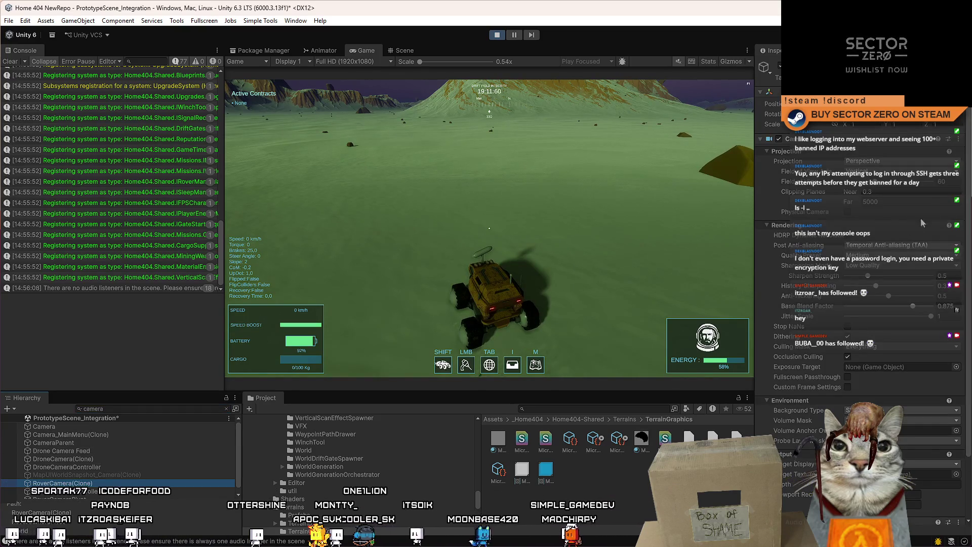
{"action": "scroll", "coordinate": [968, 195], "scroll_direction": "down", "scroll_amount": 3}
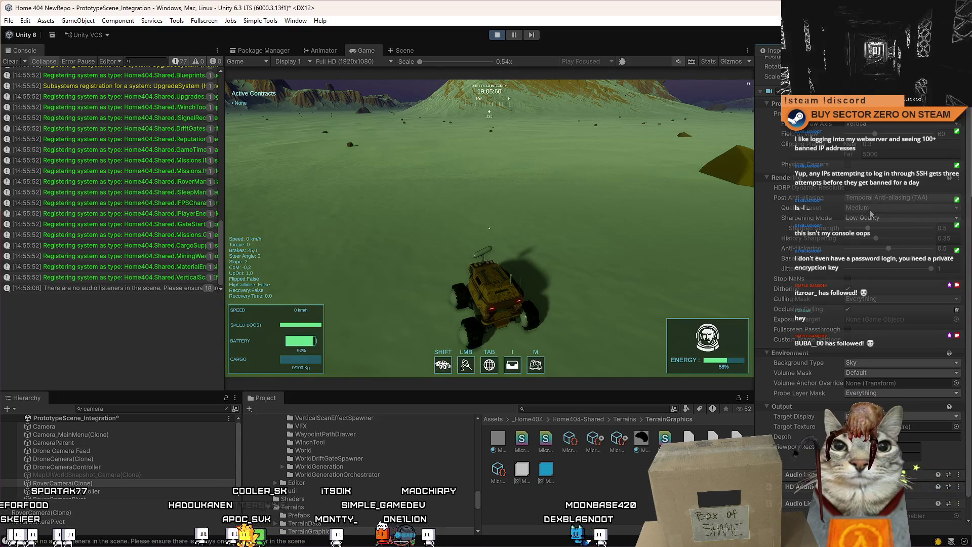
{"action": "left_click", "coordinate": [881, 243]}
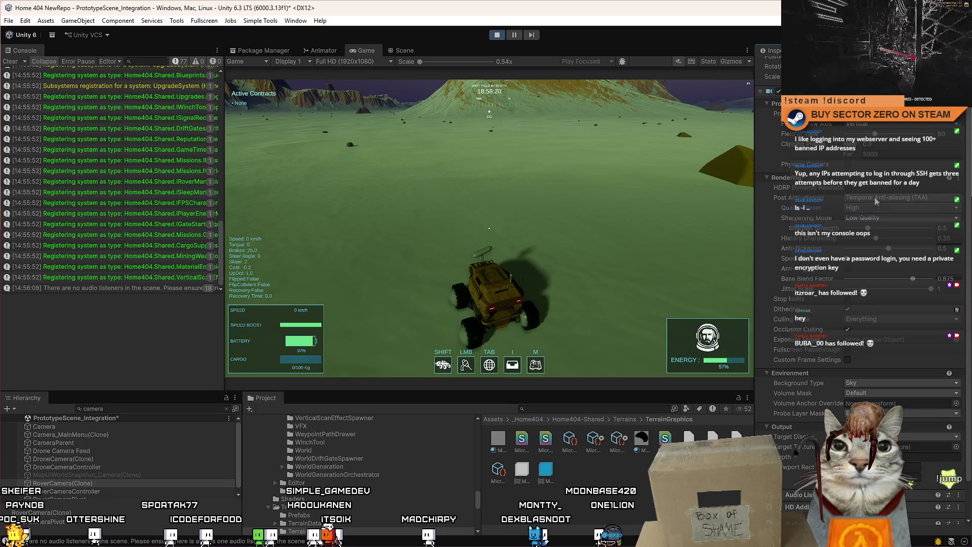
{"action": "left_click", "coordinate": [876, 201]}
{"action": "left_click", "coordinate": [878, 209]}
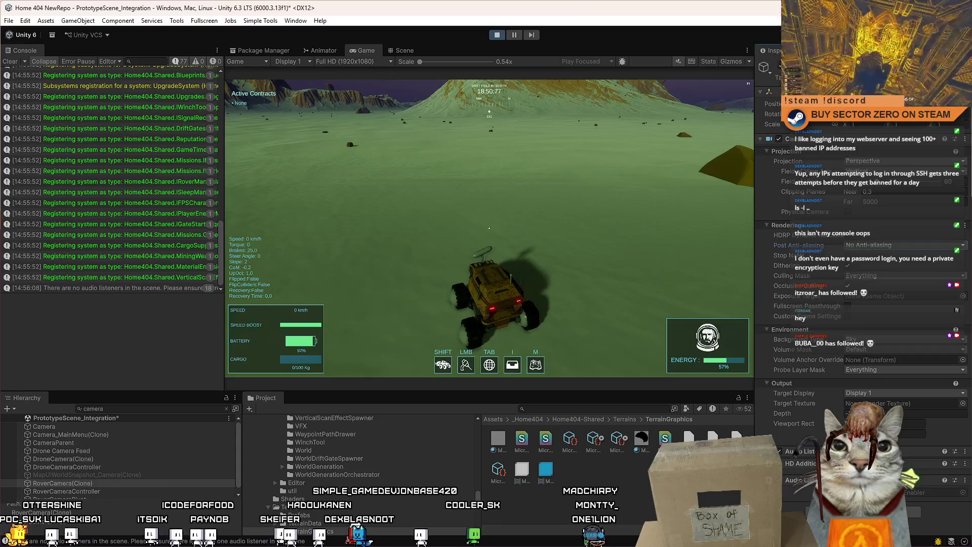
Drive the rover with anti-aliasing off, then bring up the pause/tutorial menu.
{"action": "left_click", "coordinate": [602, 259]}
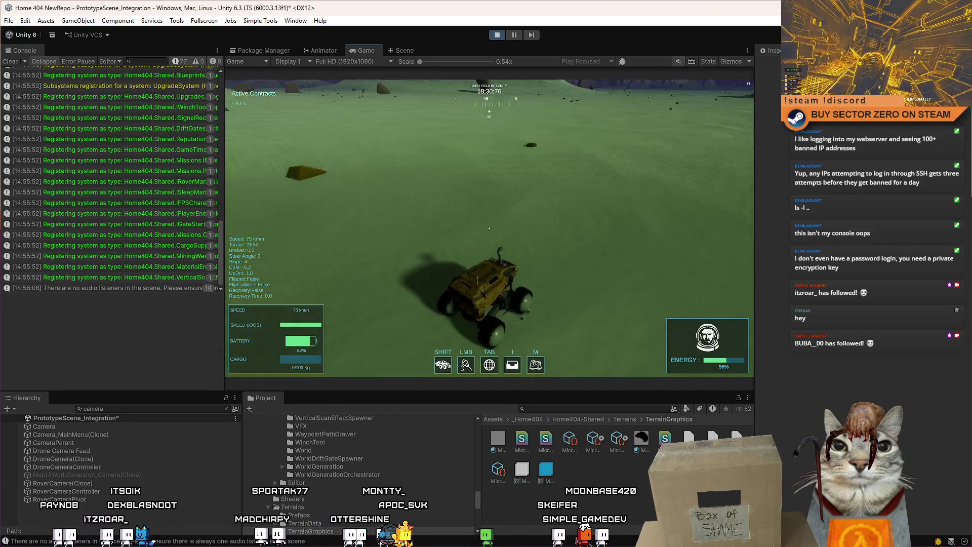
{"action": "key", "text": "Escape"}
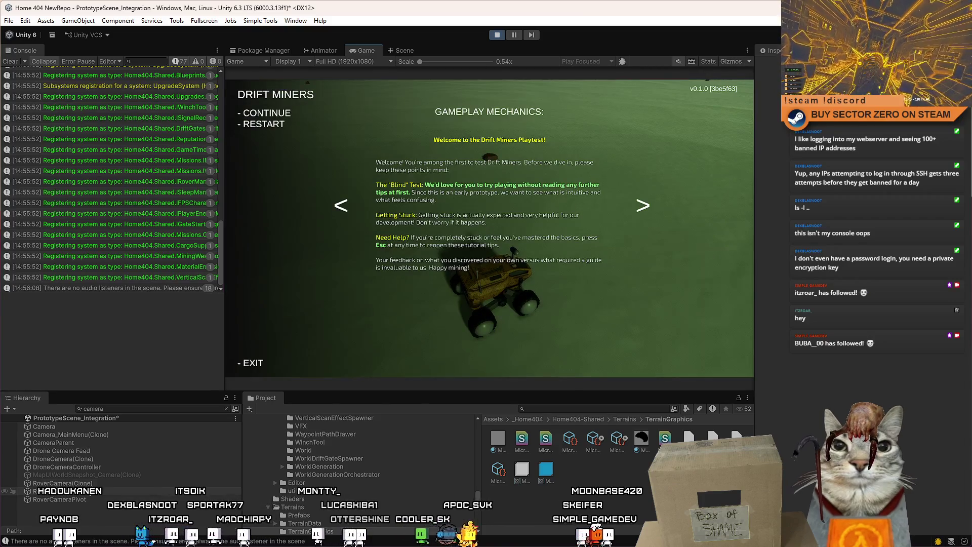
Clear the Hierarchy search, collapse the rover's Wheels children and select TraxManager.
{"action": "left_click", "coordinate": [226, 408]}
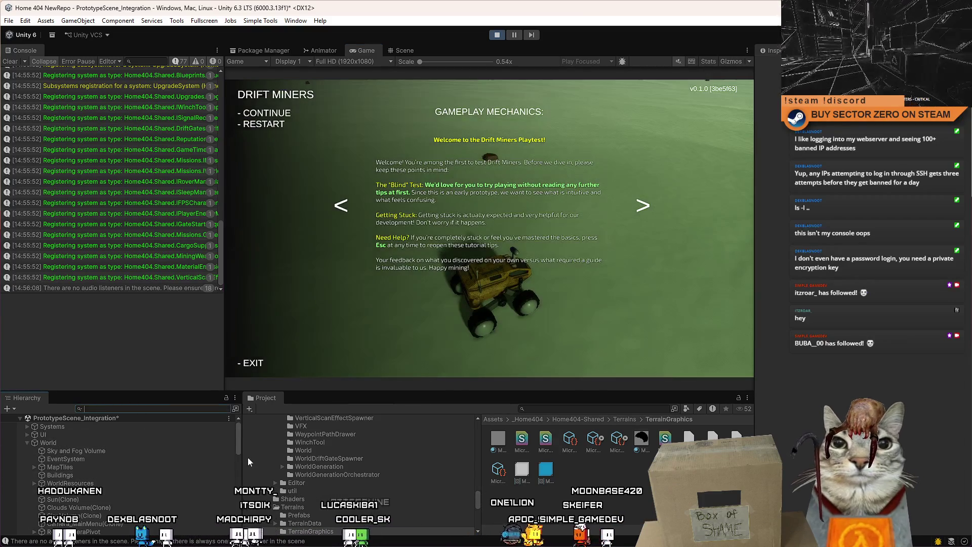
{"action": "left_click_drag", "start_coordinate": [238, 442], "coordinate": [238, 498]}
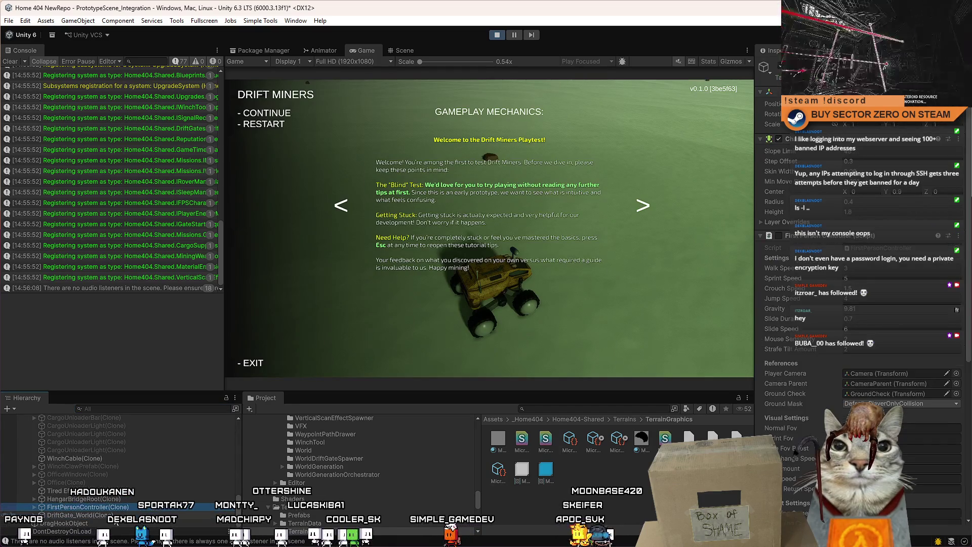
{"action": "scroll", "coordinate": [122, 496], "scroll_direction": "up", "scroll_amount": 5}
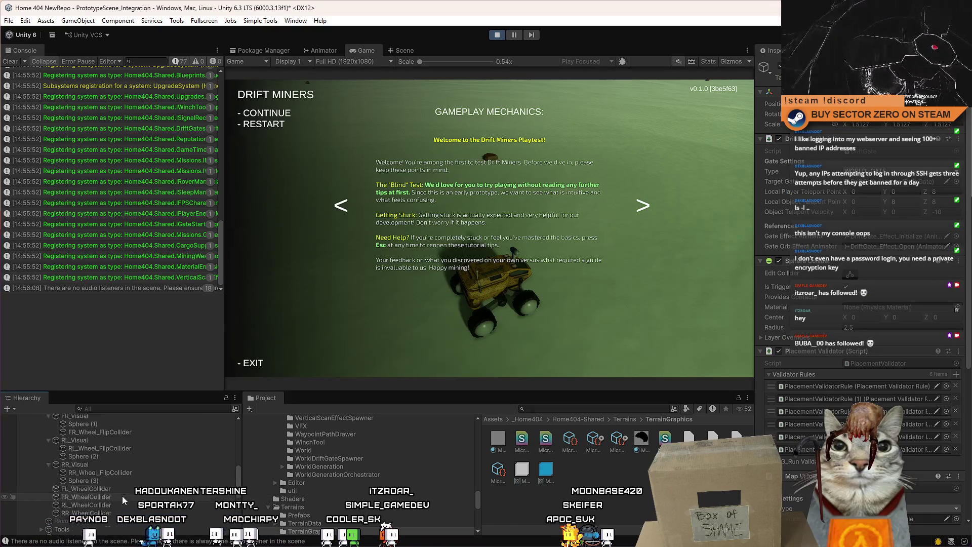
{"action": "left_click", "coordinate": [108, 449]}
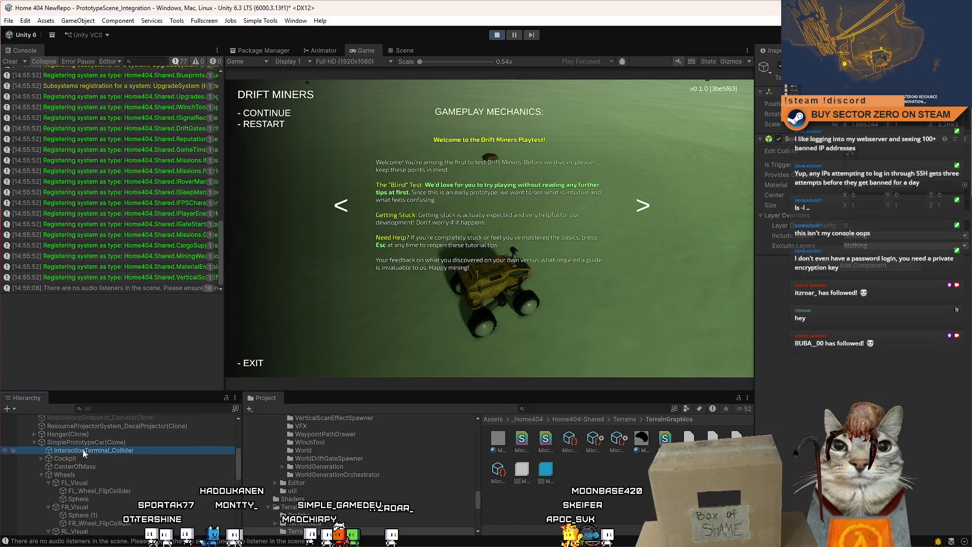
{"action": "left_click", "coordinate": [41, 475]}
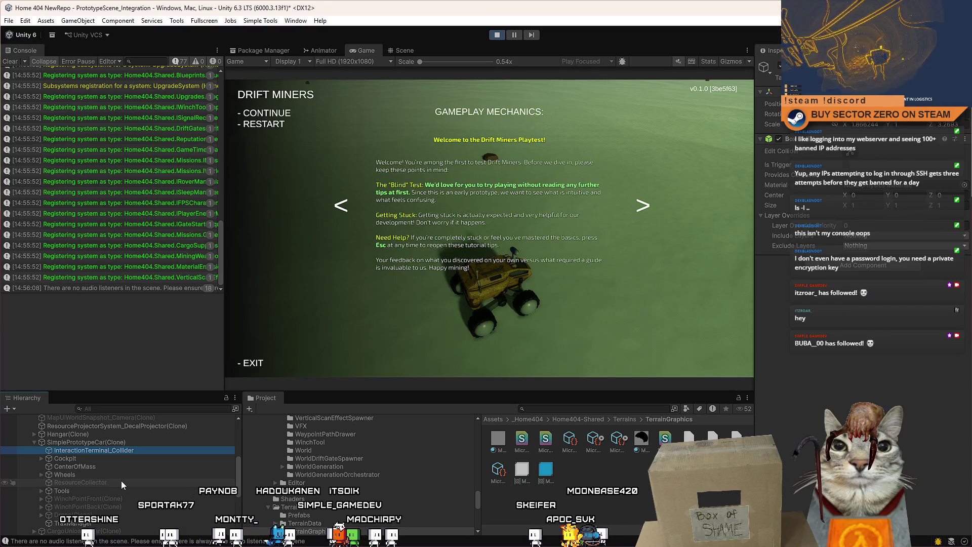
{"action": "scroll", "coordinate": [113, 502], "scroll_direction": "down", "scroll_amount": 3}
{"action": "left_click", "coordinate": [101, 494]}
Drive the rover forward briefly, steering north, then pause to free the cursor.
{"action": "left_click", "coordinate": [453, 344]}
{"action": "key", "text": "w"}
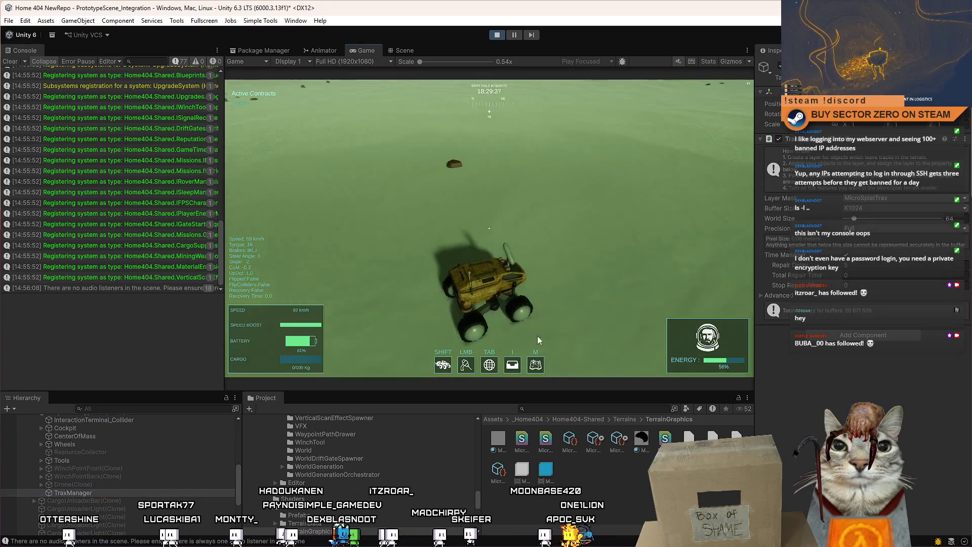
{"action": "key", "text": "a"}
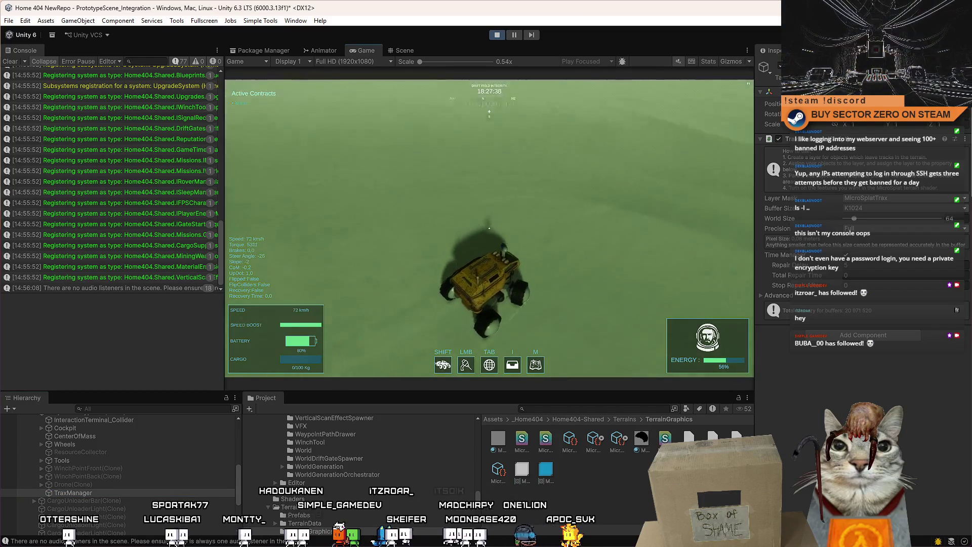
{"action": "key", "text": "Escape"}
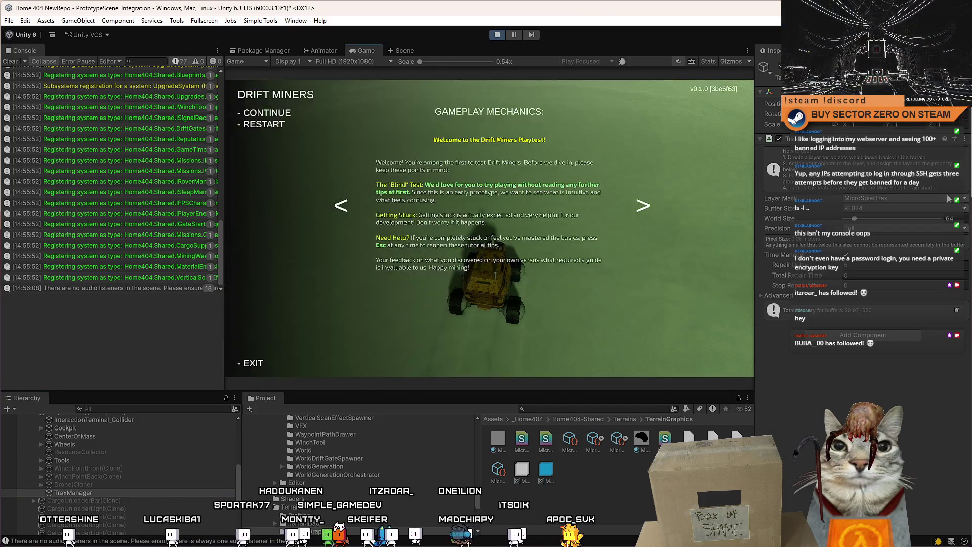
Set TraxManager World Size to 32 and Buffer Size to K2048, and reveal its advanced settings.
{"action": "left_click", "coordinate": [963, 218]}
{"action": "type", "text": "32"}
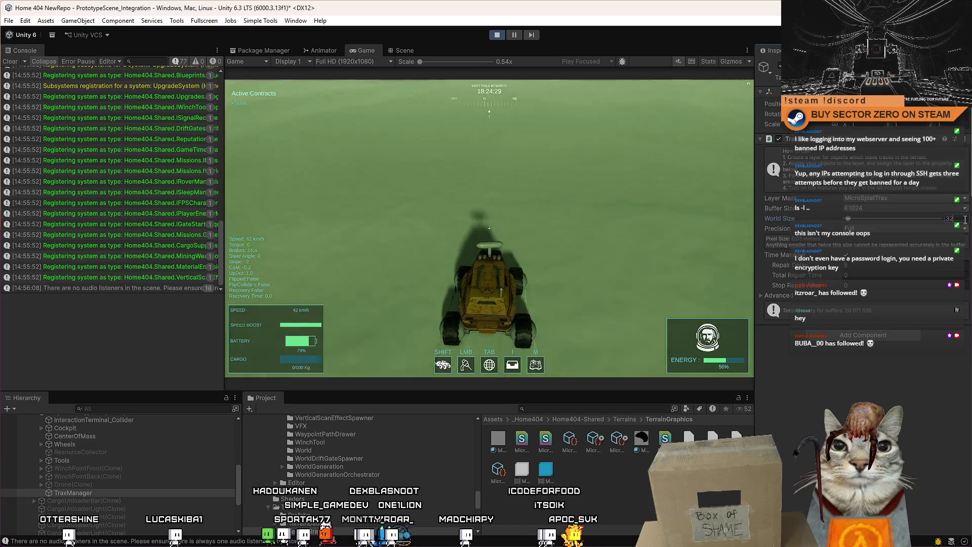
{"action": "left_click", "coordinate": [875, 207]}
{"action": "left_click", "coordinate": [870, 242]}
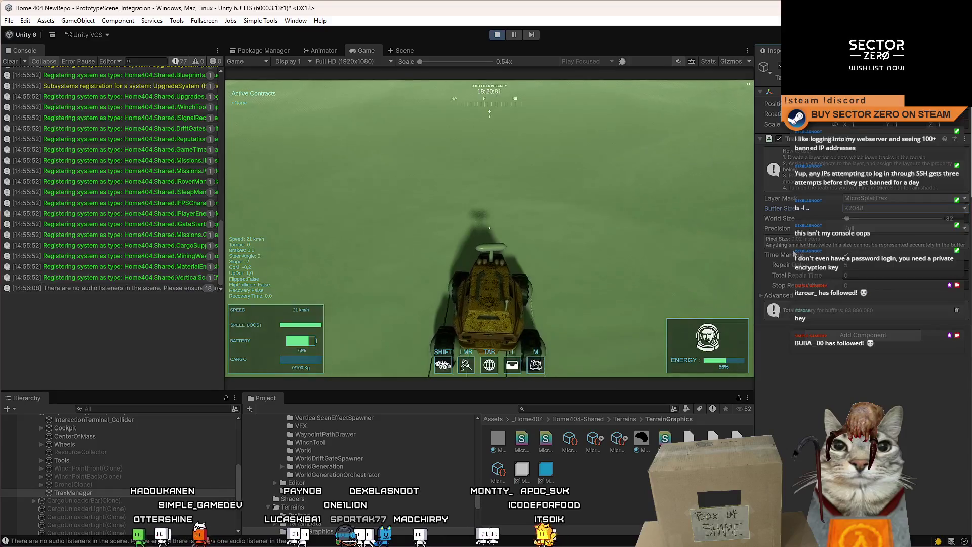
{"action": "left_click", "coordinate": [761, 294]}
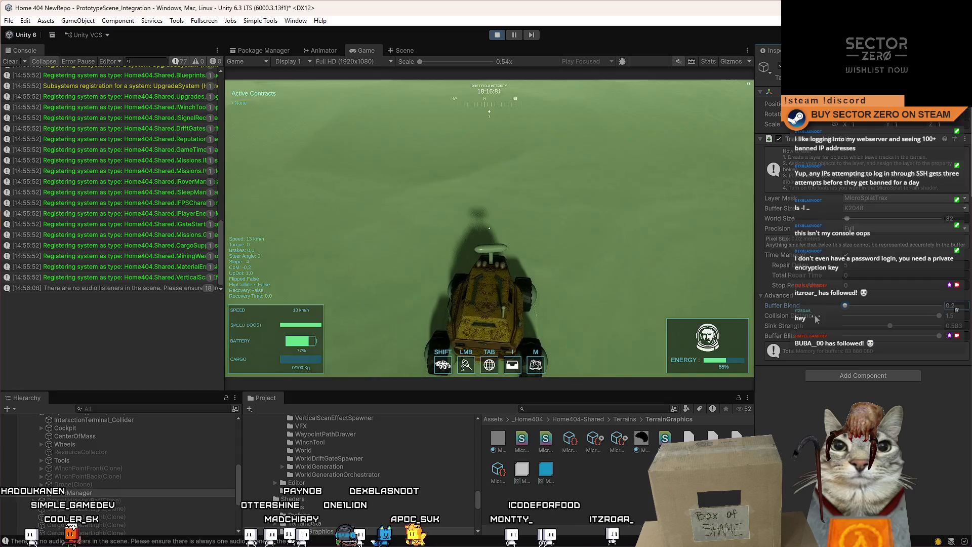
Drive the rover left, right and toward the mountains, brake hard, and pause.
{"action": "key", "text": "w"}
{"action": "key", "text": "a"}
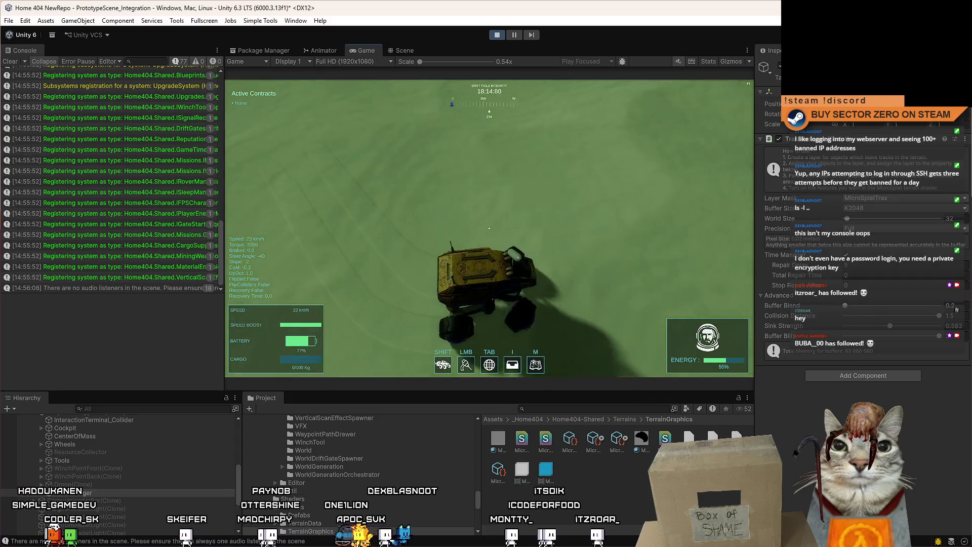
{"action": "key", "text": "d"}
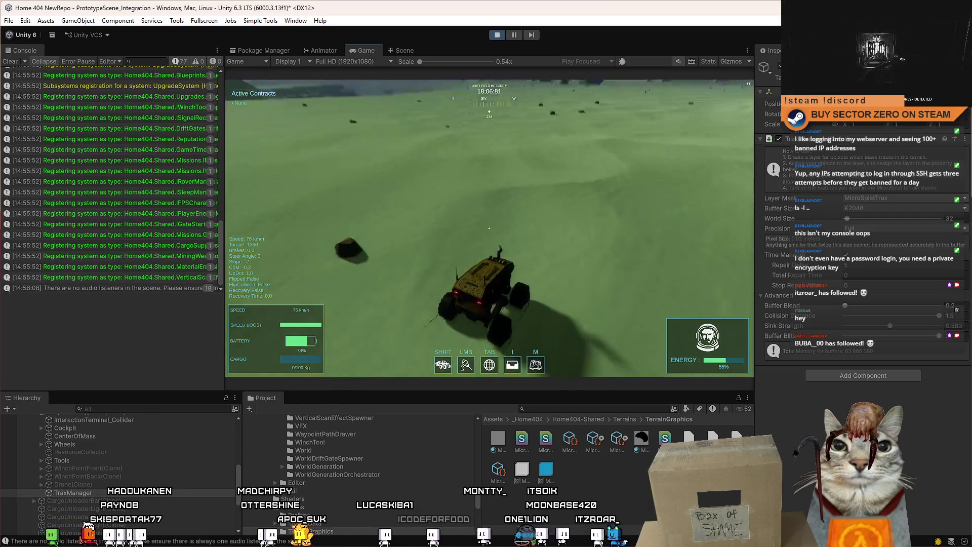
{"action": "key", "text": "a"}
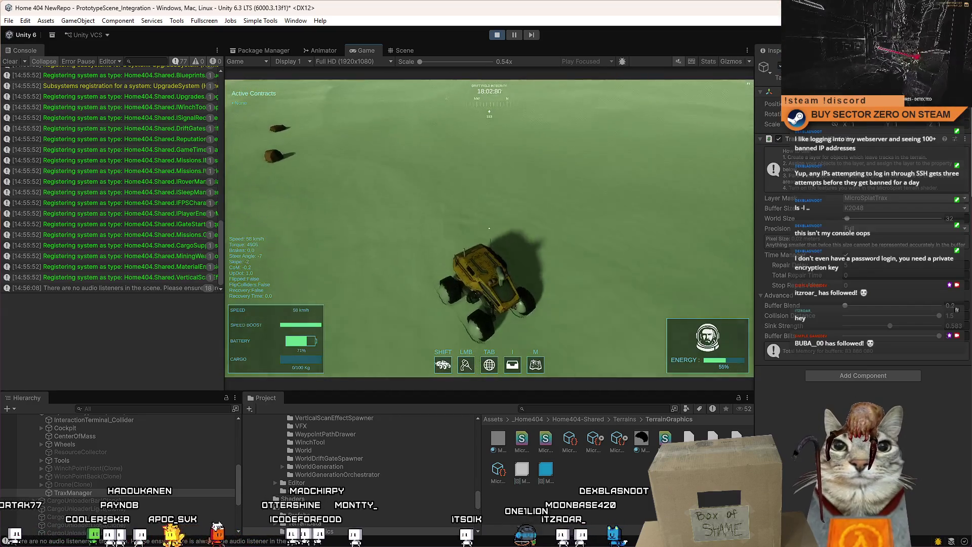
{"action": "key", "text": "a"}
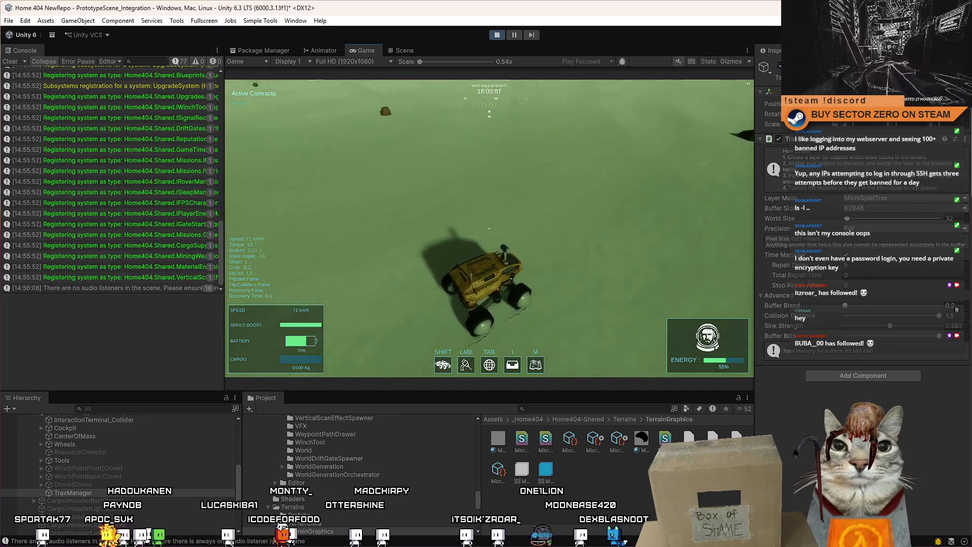
{"action": "key", "text": "s"}
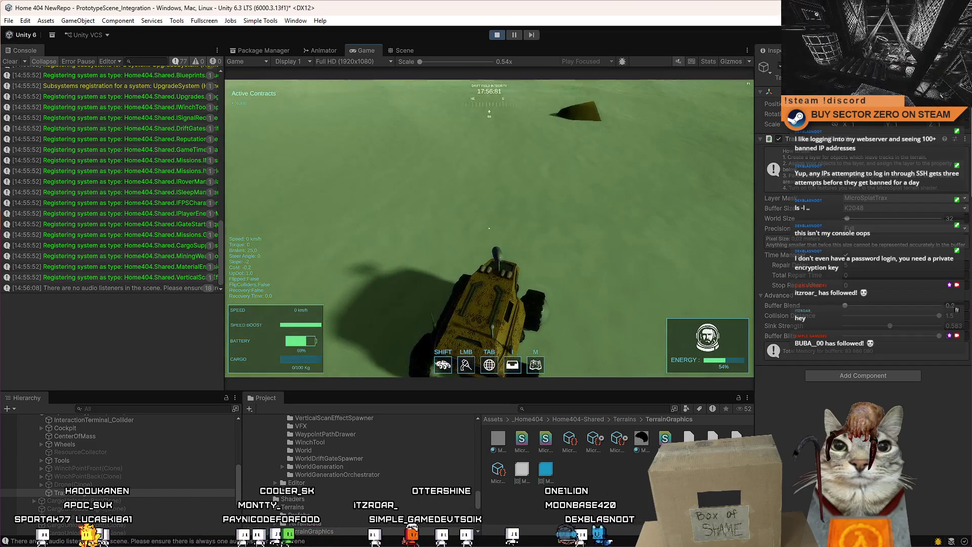
{"action": "key", "text": "Escape"}
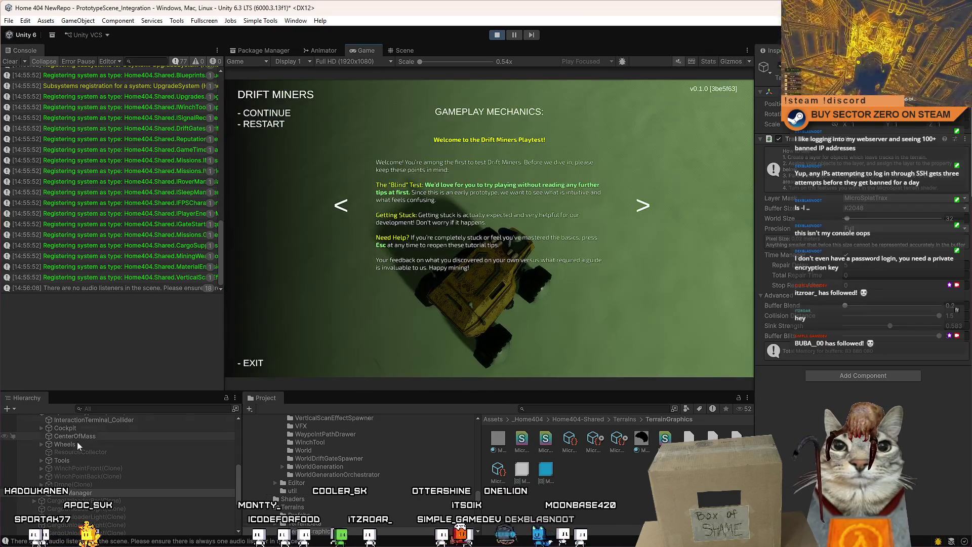
Select the wheel Spheres in the Wheels group and frame them in the Scene view.
{"action": "key", "text": "Escape"}
{"action": "left_click", "coordinate": [41, 444]}
{"action": "left_click", "coordinate": [110, 468]}
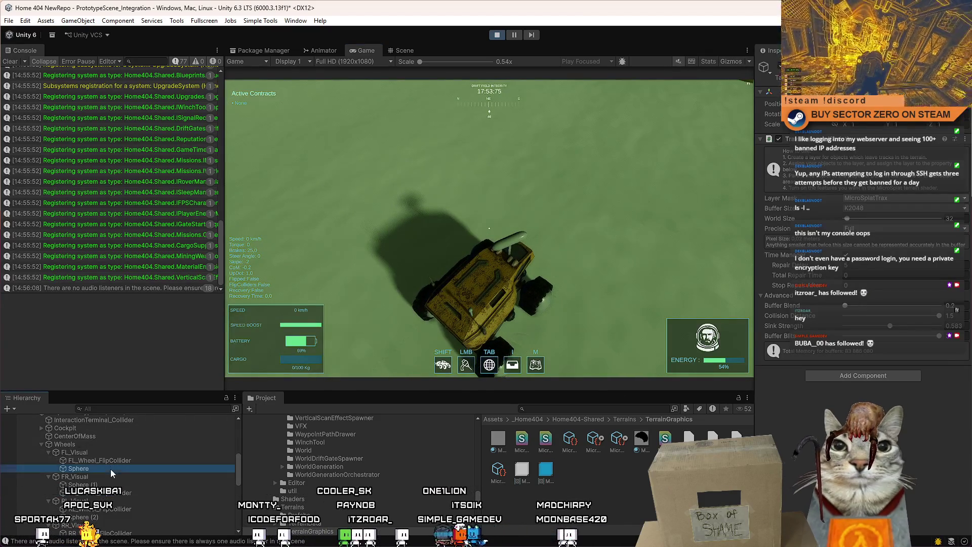
{"action": "left_click", "coordinate": [115, 485], "text": "ctrl"}
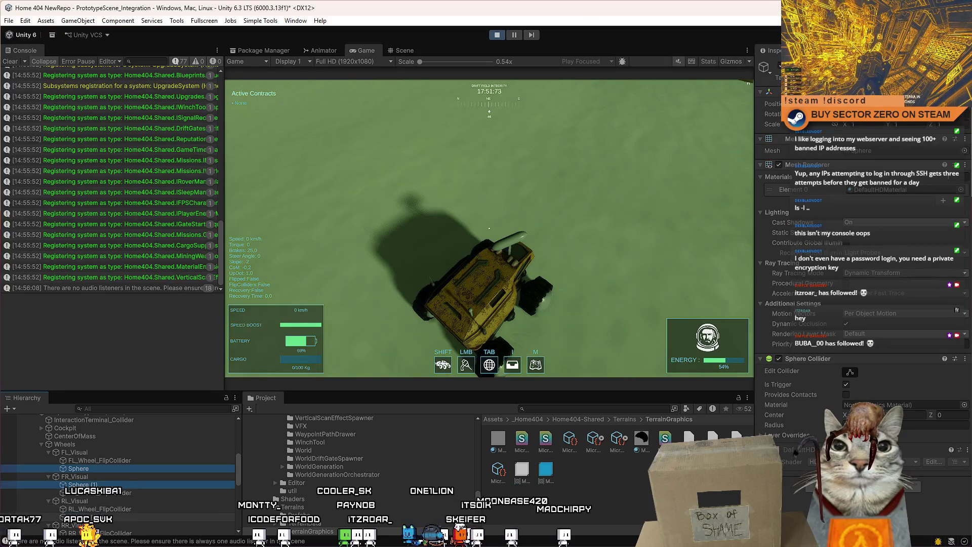
{"action": "scroll", "coordinate": [133, 491], "scroll_direction": "down", "scroll_amount": 2}
{"action": "left_click", "coordinate": [133, 487], "text": "ctrl"}
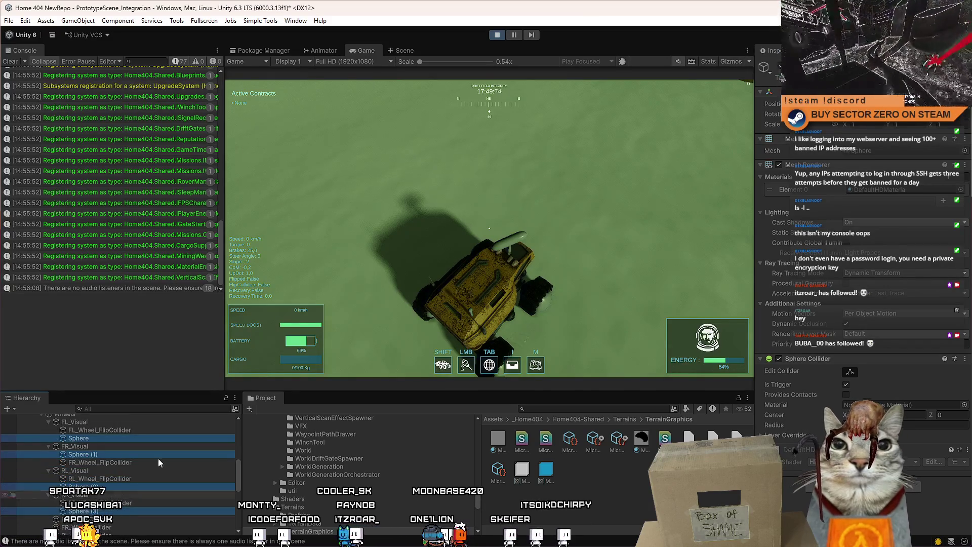
{"action": "left_click", "coordinate": [404, 51]}
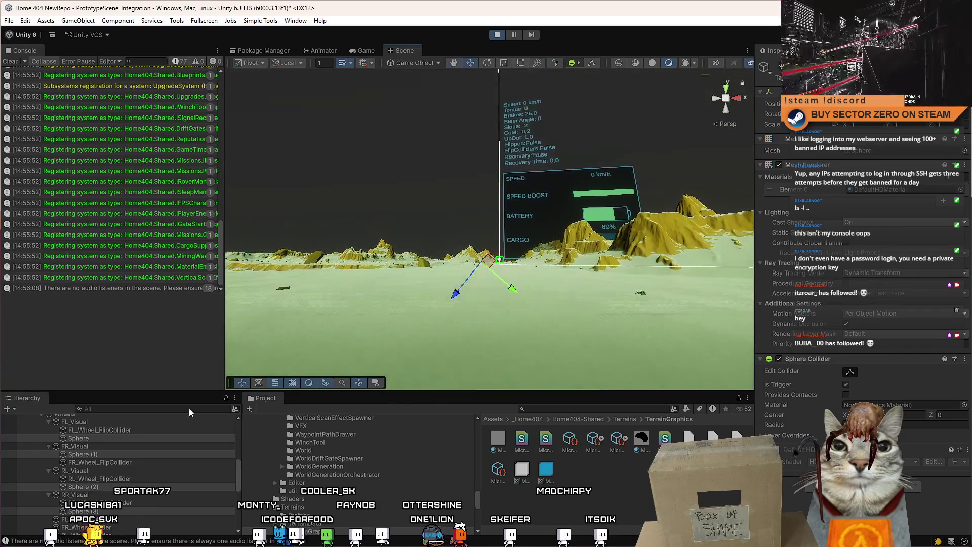
{"action": "key", "text": "f"}
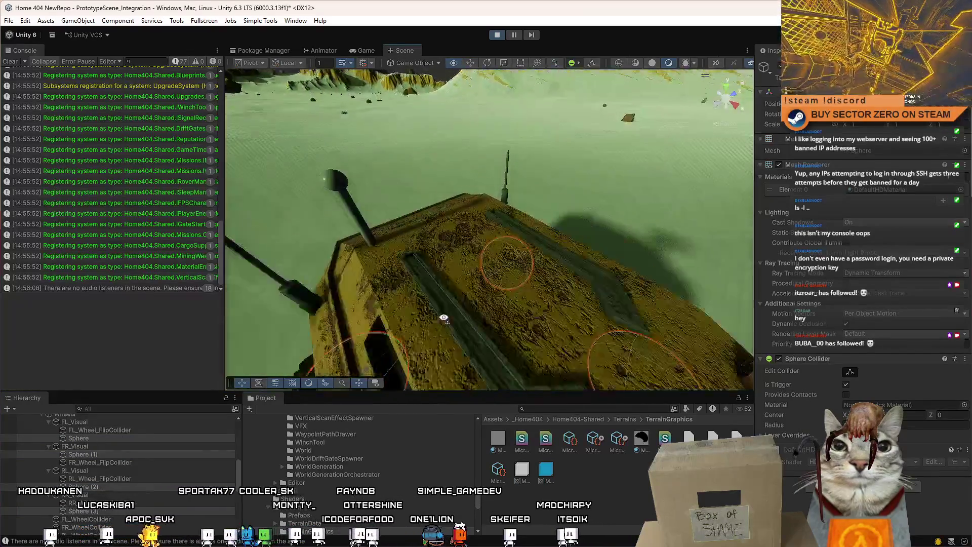
{"action": "mouse_move", "coordinate": [456, 329]}
{"action": "left_mouse_down"}
{"action": "mouse_move", "coordinate": [485, 363]}
{"action": "mouse_move", "coordinate": [470, 304]}
{"action": "mouse_move", "coordinate": [453, 310]}
{"action": "mouse_move", "coordinate": [485, 268]}
{"action": "left_mouse_up"}
{"action": "mouse_move", "coordinate": [483, 302]}
{"action": "left_mouse_down"}
{"action": "mouse_move", "coordinate": [508, 326]}
{"action": "mouse_move", "coordinate": [782, 258]}
{"action": "mouse_move", "coordinate": [761, 251]}
{"action": "mouse_move", "coordinate": [815, 357]}
{"action": "left_mouse_up"}
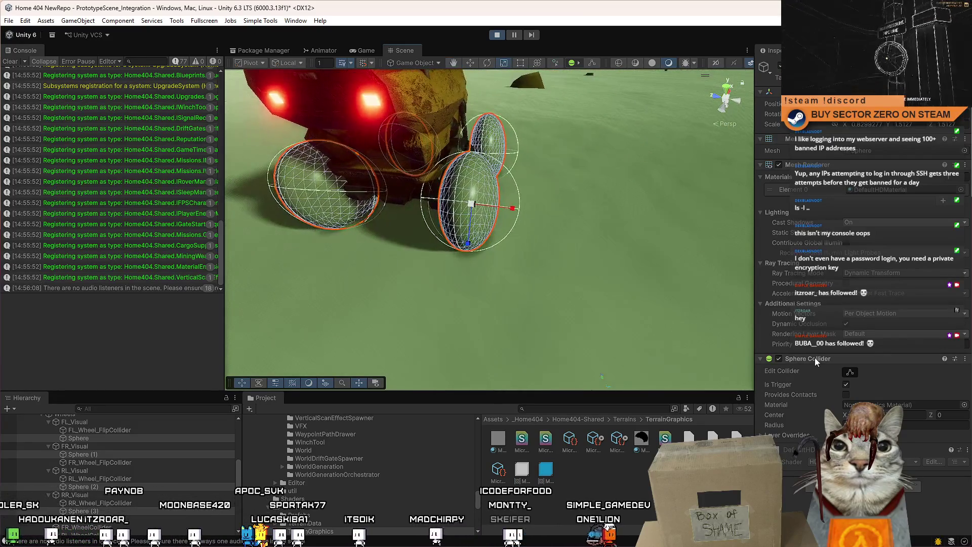
Replace their Sphere Collider with a Mesh Collider set to Convex and Is Trigger.
{"action": "right_click", "coordinate": [815, 358]}
{"action": "left_click", "coordinate": [861, 379]}
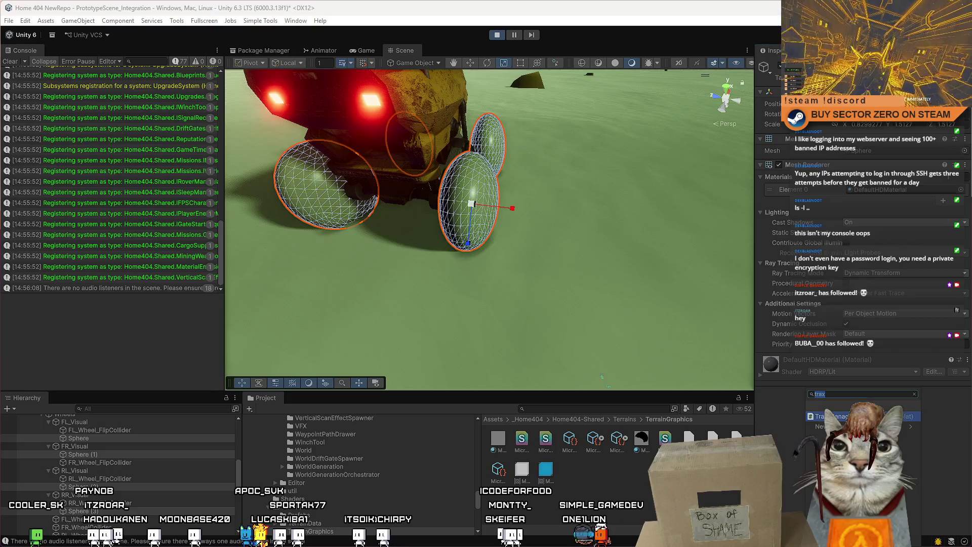
{"action": "key", "text": "Return"}
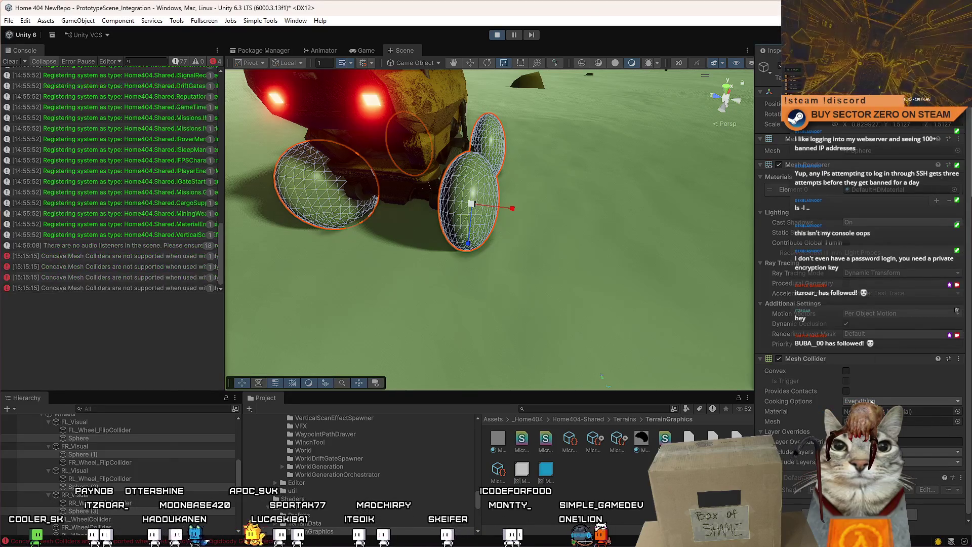
{"action": "left_click", "coordinate": [845, 370]}
{"action": "left_click_drag", "start_coordinate": [506, 243], "coordinate": [532, 229]}
{"action": "left_click", "coordinate": [845, 381]}
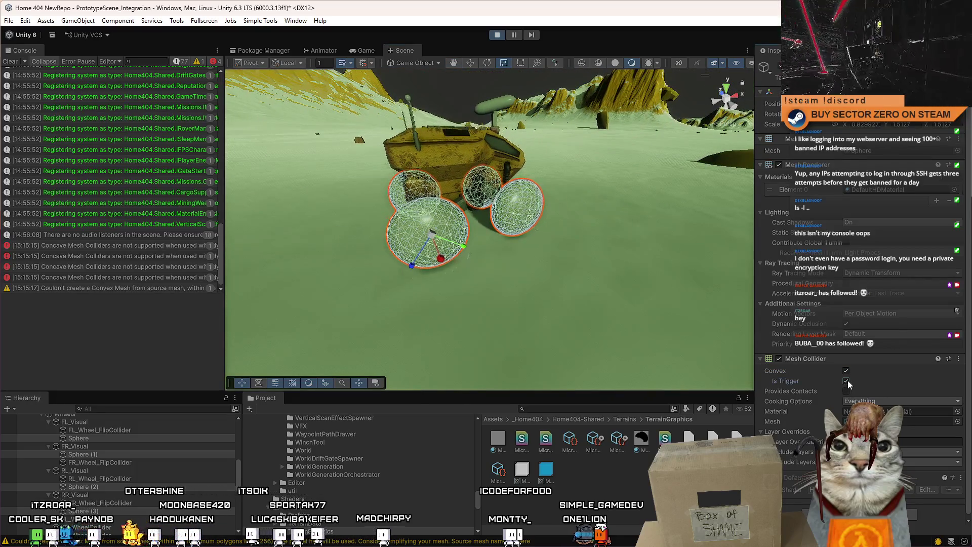
{"action": "left_click_drag", "start_coordinate": [685, 303], "coordinate": [659, 263]}
{"action": "left_click", "coordinate": [786, 164]}
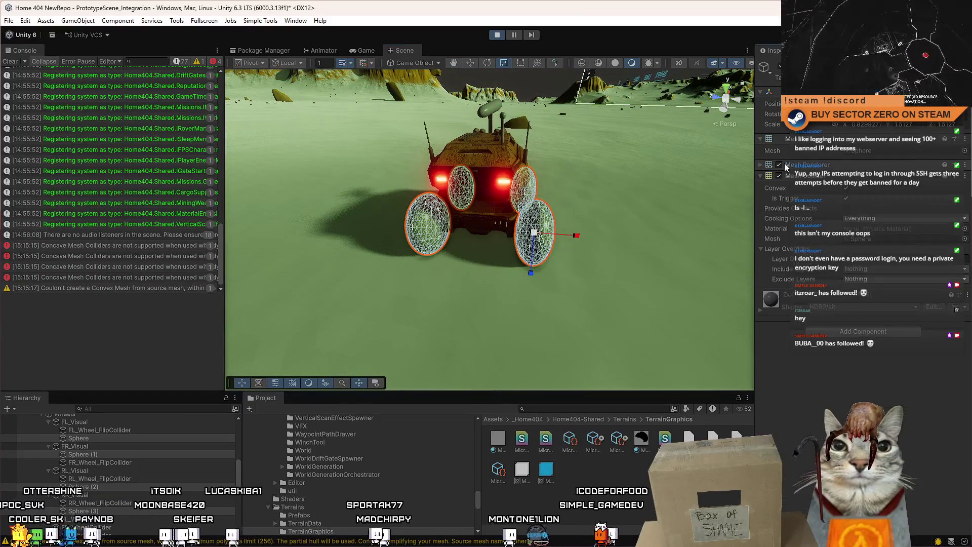
{"action": "left_click", "coordinate": [612, 476]}
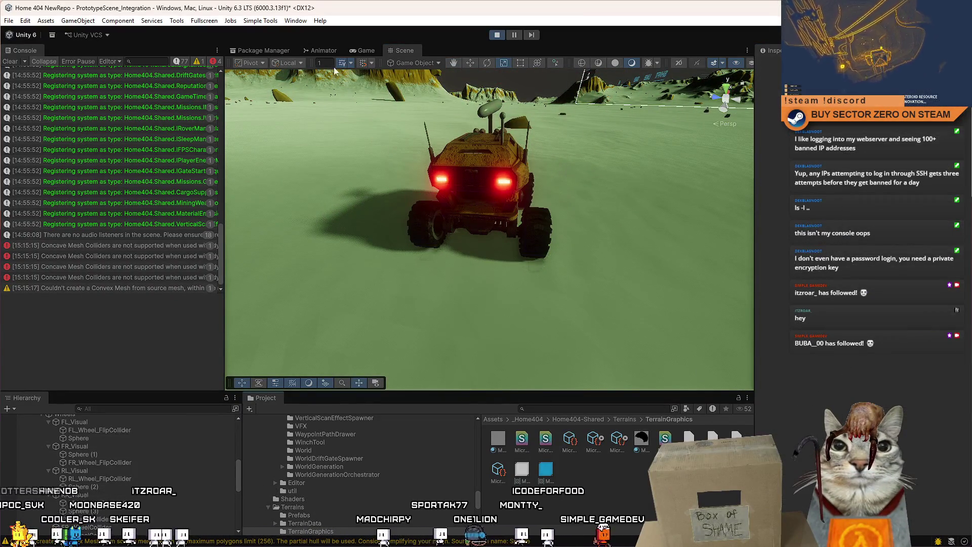
{"action": "left_click", "coordinate": [365, 49]}
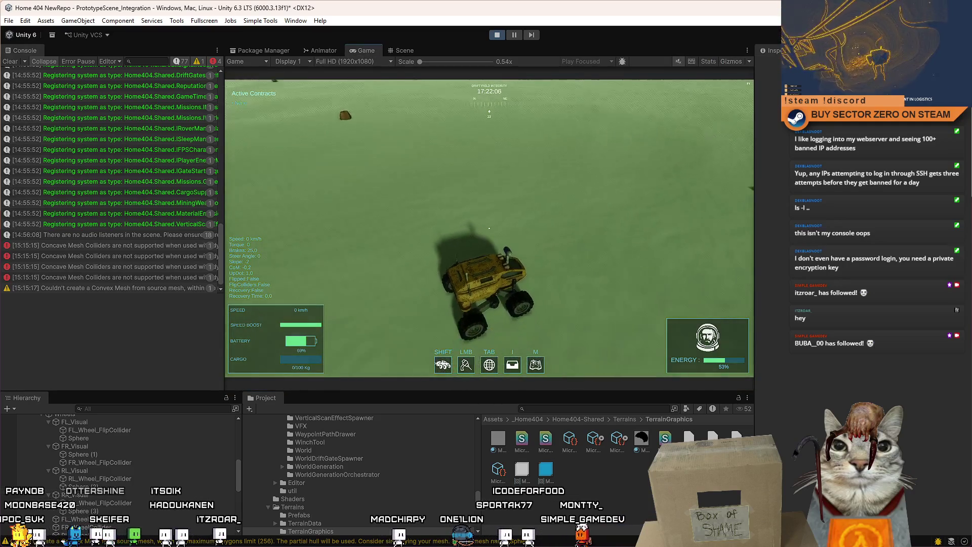
Drive the rover left and right briefly, then pause to free the cursor.
{"action": "key", "text": "w"}
{"action": "key", "text": "a"}
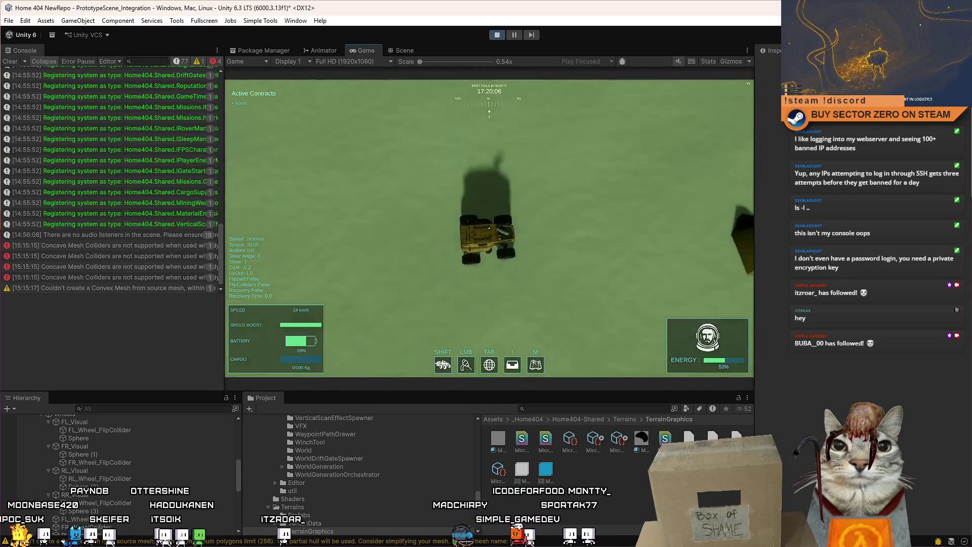
{"action": "key", "text": "d"}
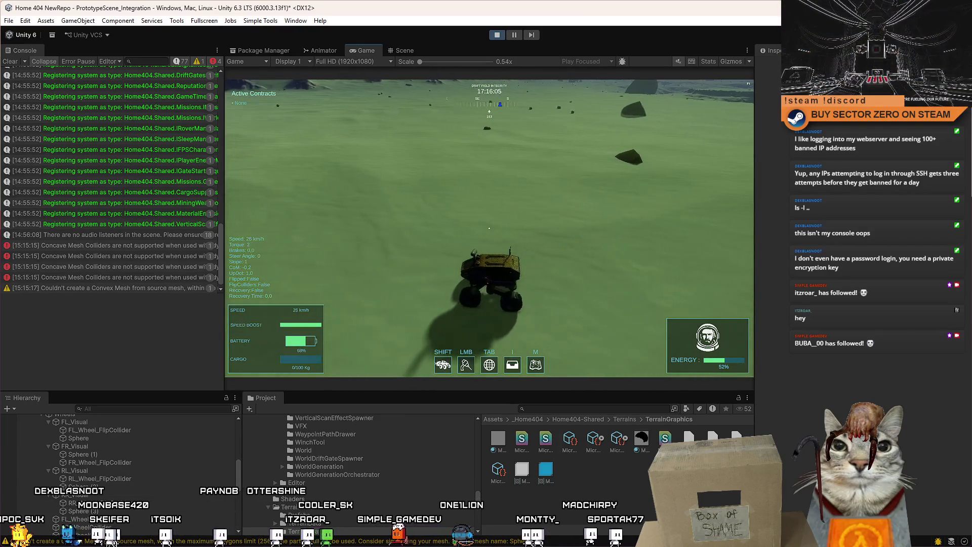
{"action": "key", "text": "Escape"}
On all four wheel Spheres, remove the Mesh Collider and add a Box Collider.
{"action": "left_click", "coordinate": [136, 511]}
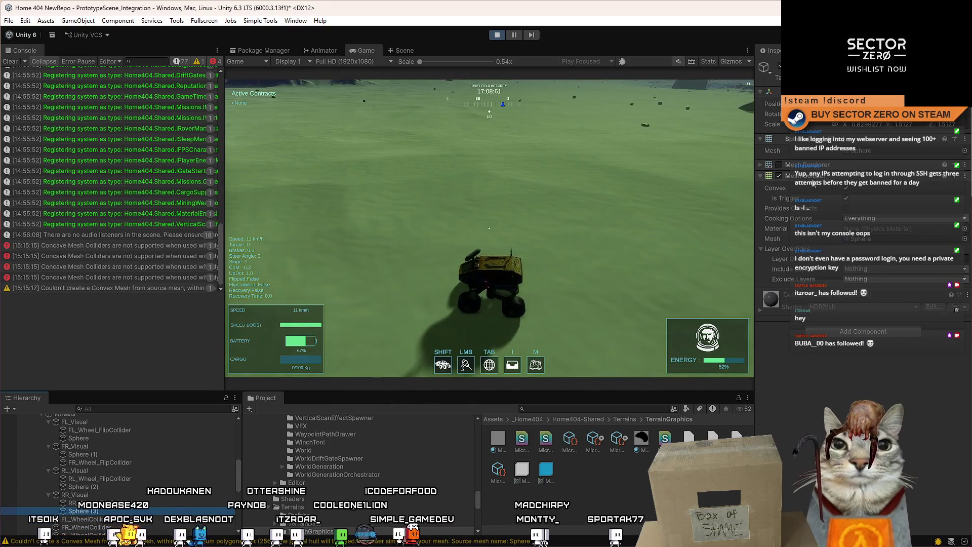
{"action": "left_click", "coordinate": [100, 485], "text": "ctrl"}
{"action": "left_click", "coordinate": [98, 454], "text": "ctrl"}
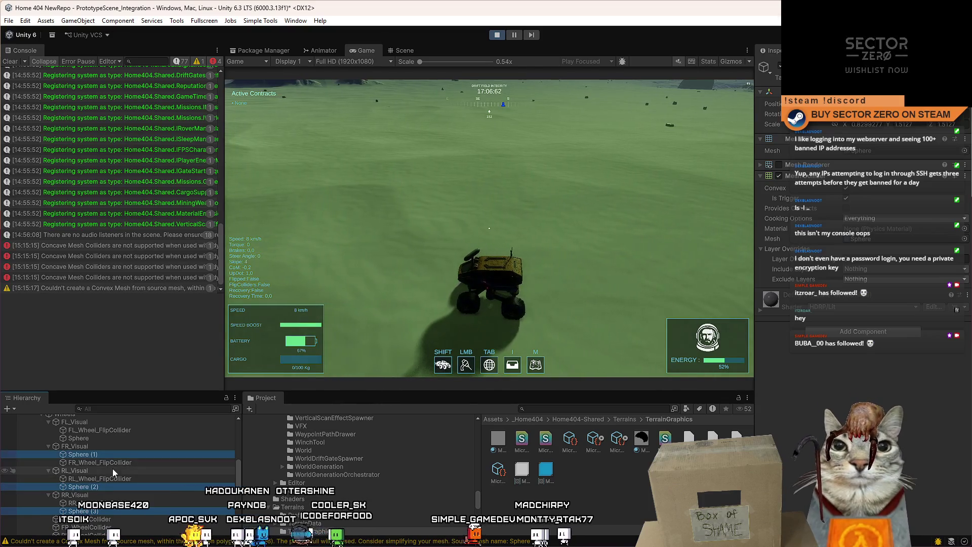
{"action": "left_click", "coordinate": [96, 436], "text": "ctrl"}
{"action": "right_click", "coordinate": [810, 178]}
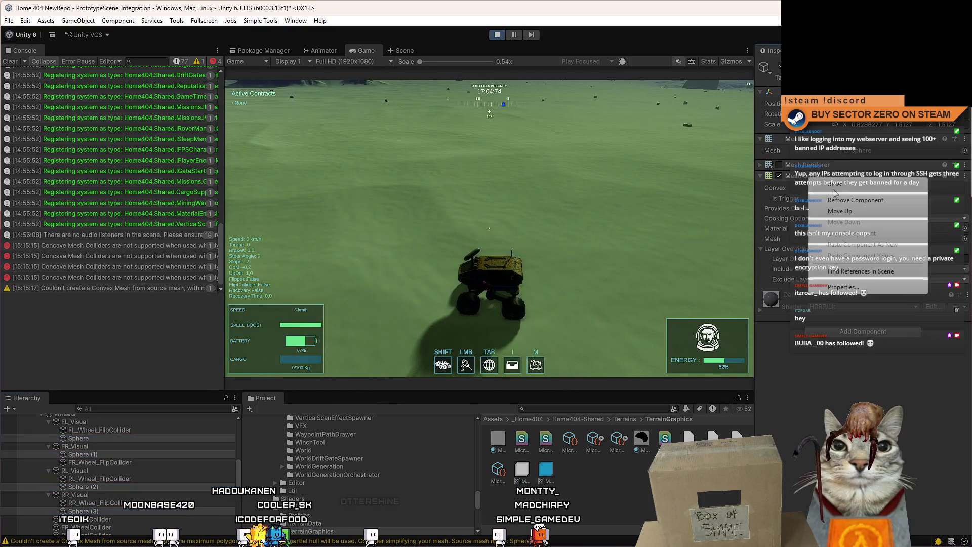
{"action": "left_click", "coordinate": [848, 200]}
{"action": "left_click", "coordinate": [856, 216]}
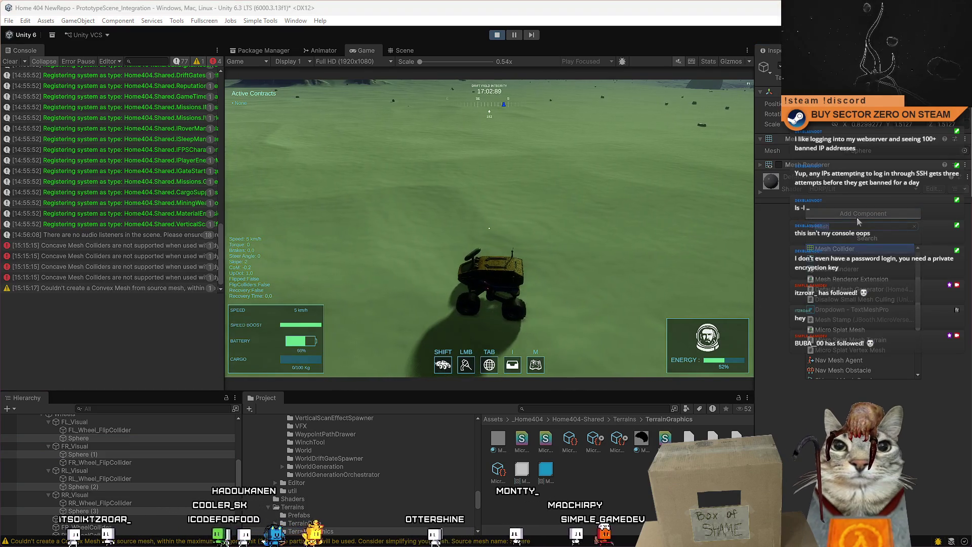
{"action": "type", "text": "spoe"}
{"action": "key", "text": "BackSpace"}
{"action": "key", "text": "BackSpace"}
{"action": "key", "text": "BackSpace"}
{"action": "type", "text": "c"}
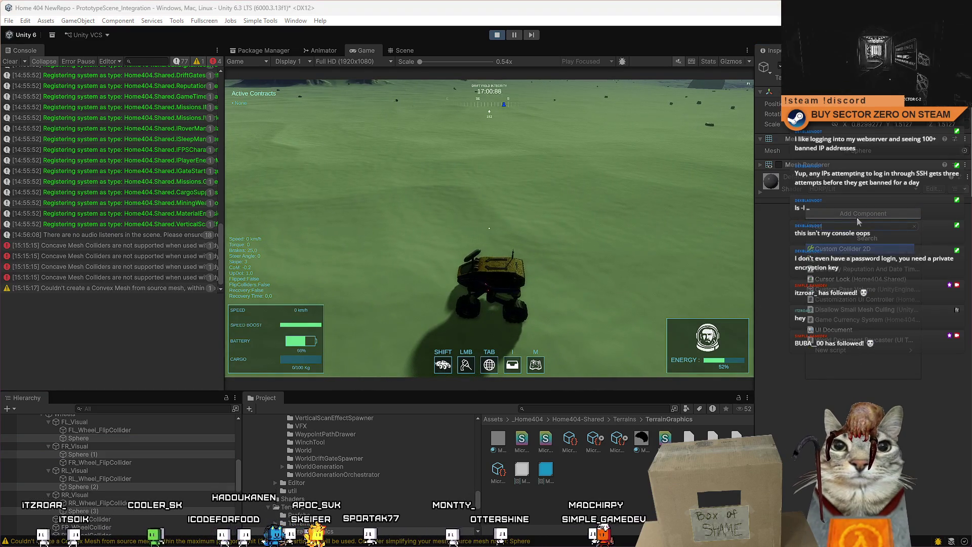
{"action": "type", "text": "ollider"}
{"action": "key", "text": "Return"}
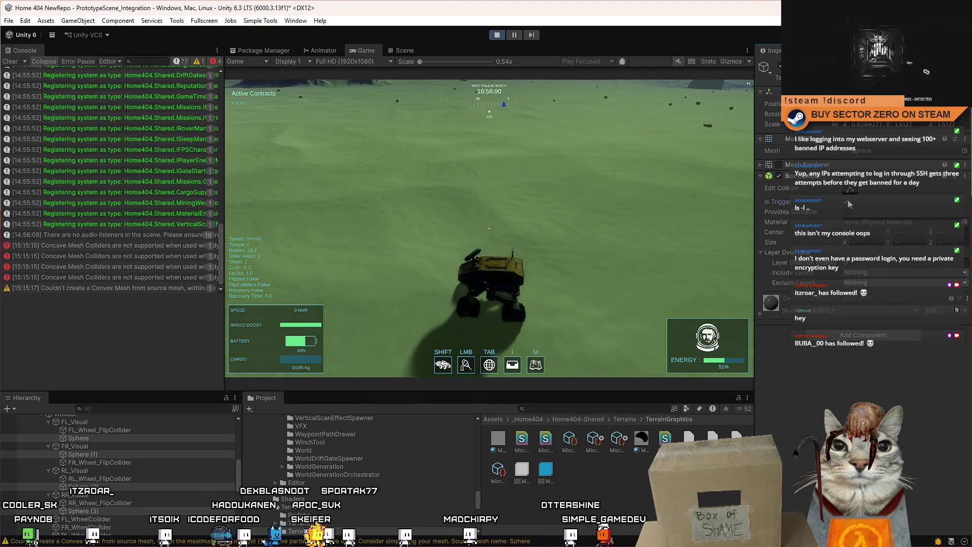
Drive the rover forward, then open the pause menu.
{"action": "left_click", "coordinate": [663, 232]}
{"action": "key", "text": "w"}
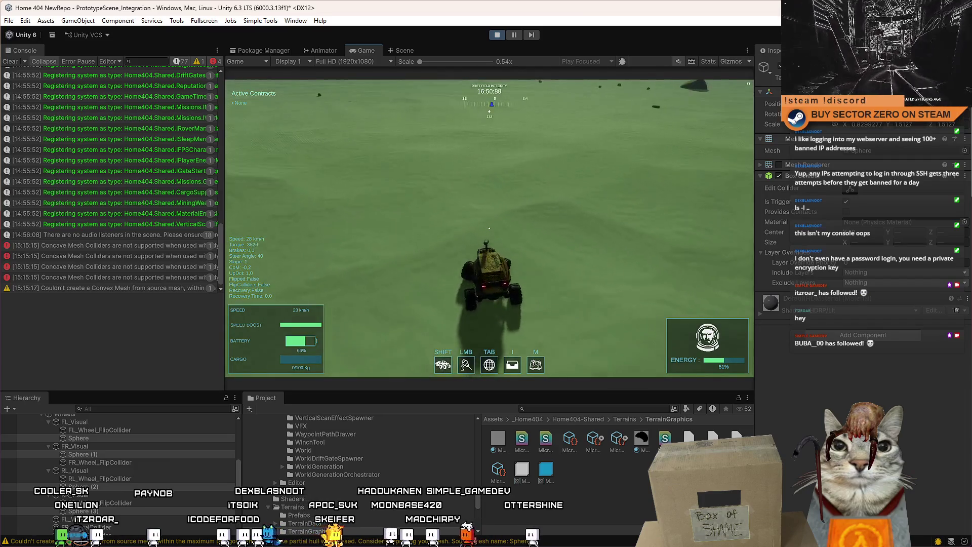
{"action": "key", "text": "Escape"}
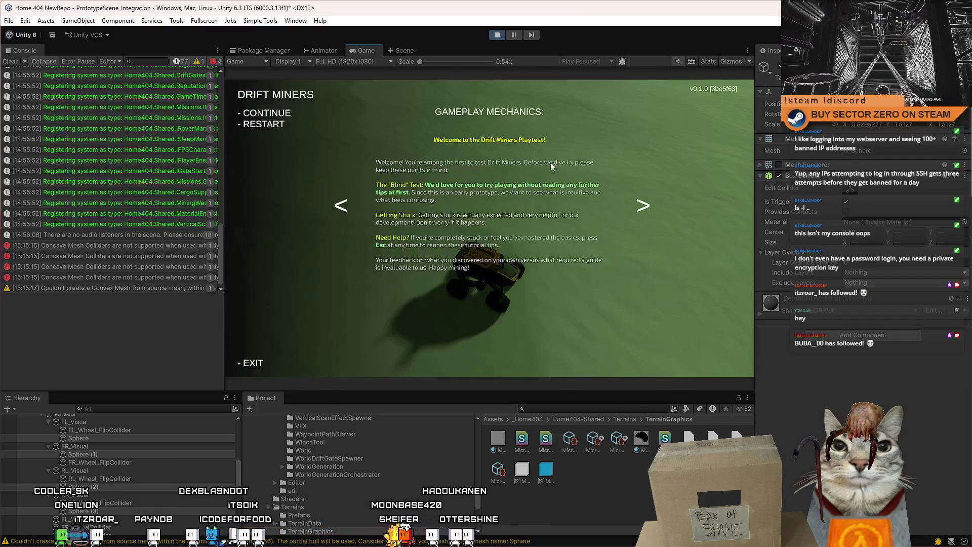
Fly the Scene view to the wheels and remove their Box Collider.
{"action": "key", "text": "Escape"}
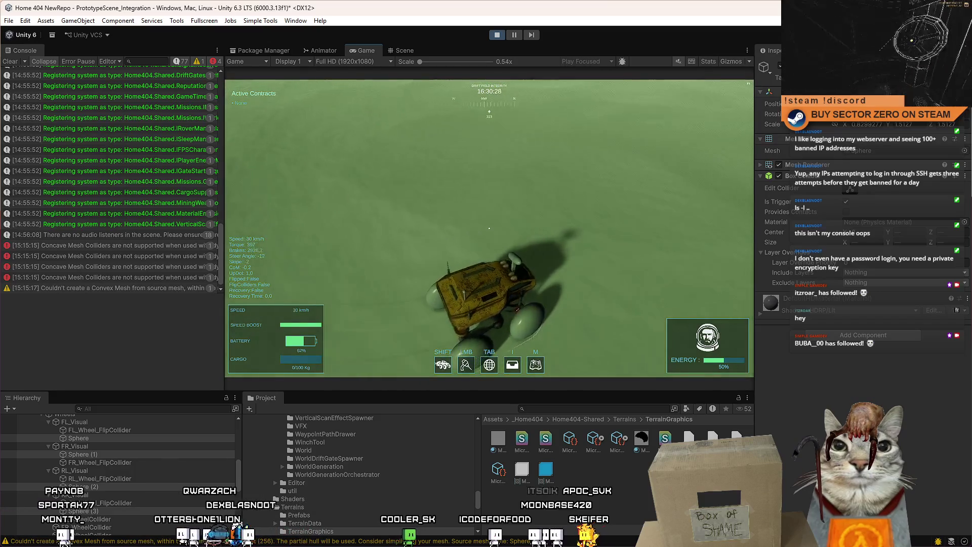
{"action": "key", "text": "Escape"}
{"action": "left_click", "coordinate": [407, 49]}
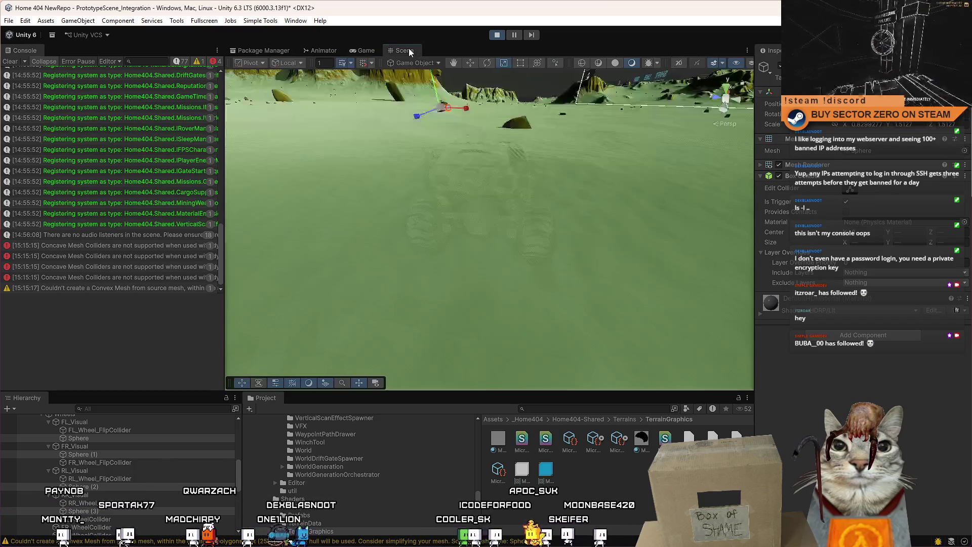
{"action": "mouse_move", "coordinate": [457, 109]}
{"action": "left_mouse_down"}
{"action": "mouse_move", "coordinate": [382, 106]}
{"action": "mouse_move", "coordinate": [816, 263]}
{"action": "left_mouse_up"}
{"action": "right_click", "coordinate": [780, 178]}
{"action": "left_click", "coordinate": [828, 201]}
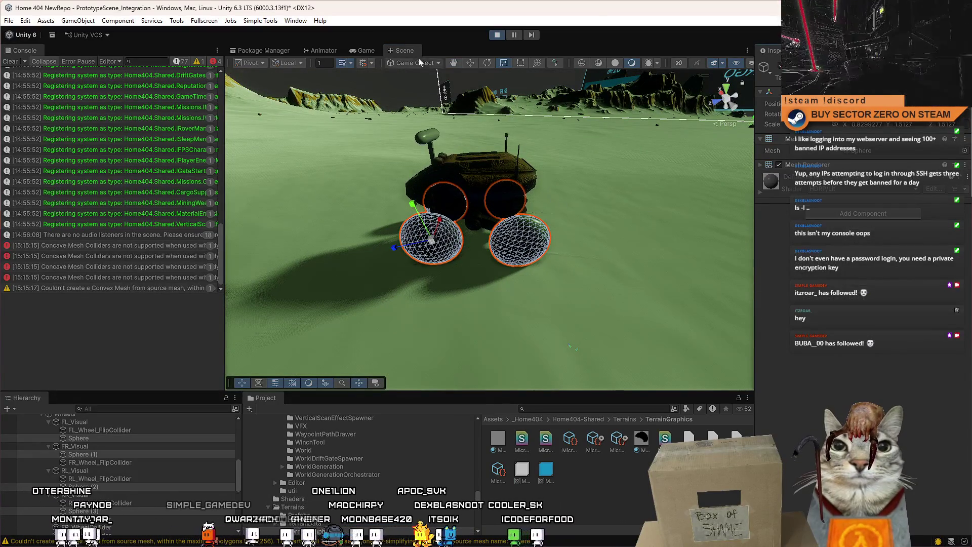
Drive the rover forward and left in the Game view, then pause.
{"action": "left_click", "coordinate": [364, 51]}
{"action": "key", "text": "w"}
{"action": "key", "text": "a"}
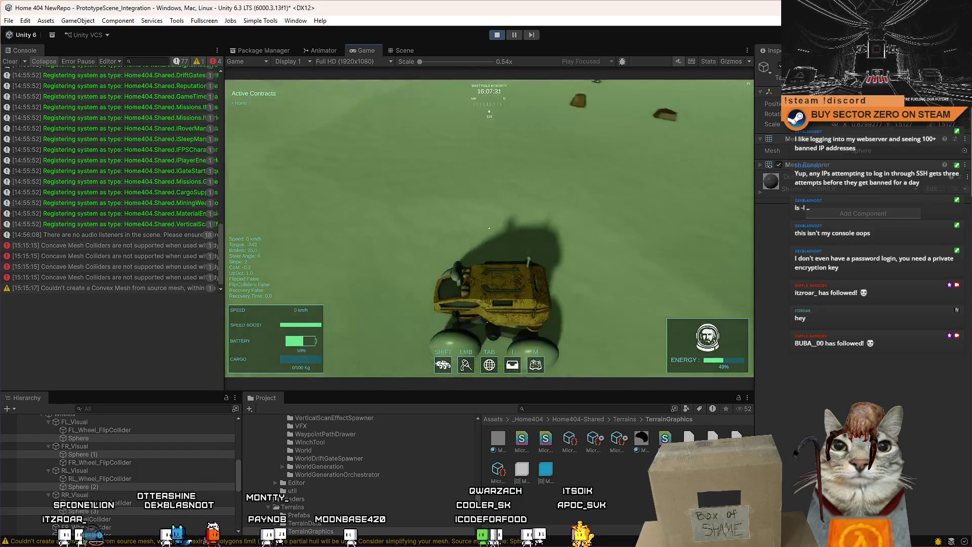
{"action": "key", "text": "Escape"}
Frame and close-up the rear-left wheel sphere in the Scene view, then resume driving.
{"action": "left_click", "coordinate": [404, 50]}
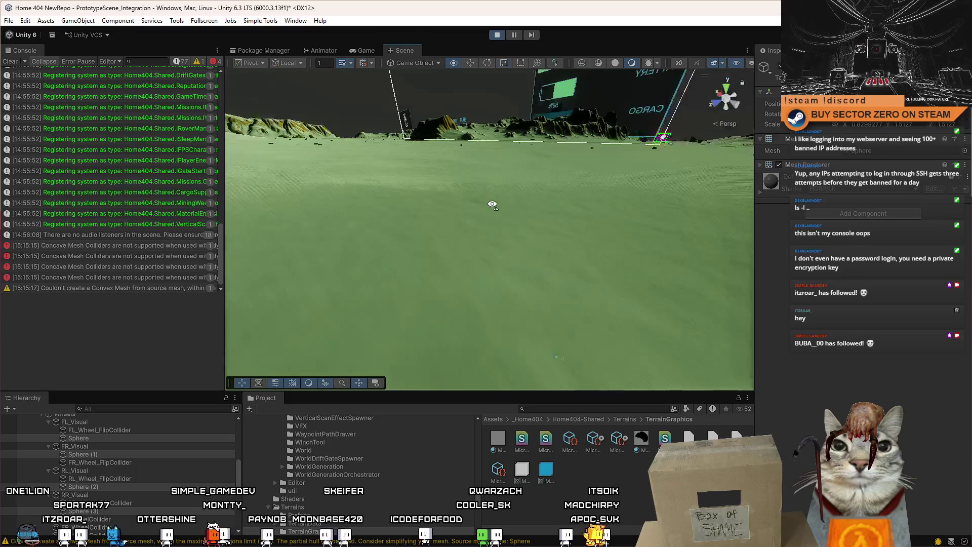
{"action": "key", "text": "f"}
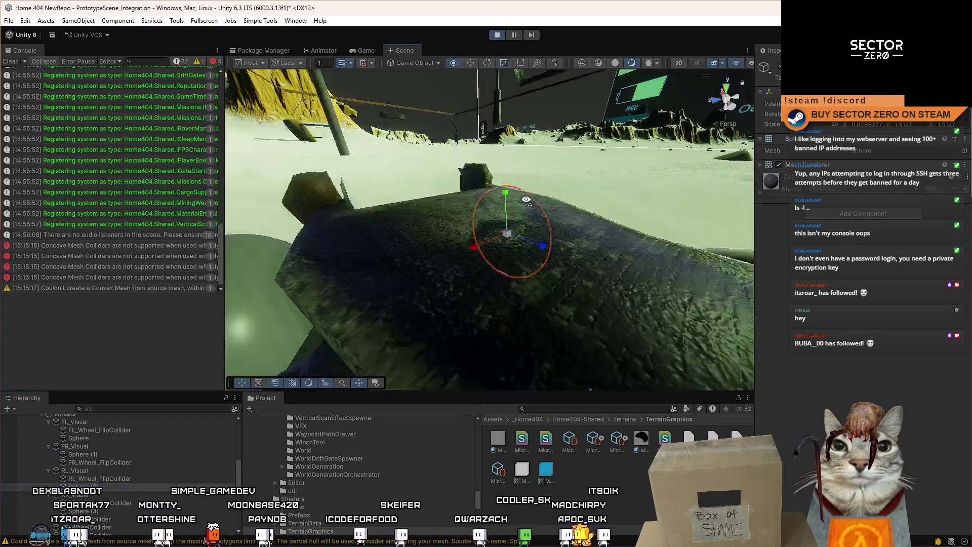
{"action": "scroll", "coordinate": [526, 200], "scroll_direction": "down", "scroll_amount": 5}
{"action": "left_click", "coordinate": [81, 486]}
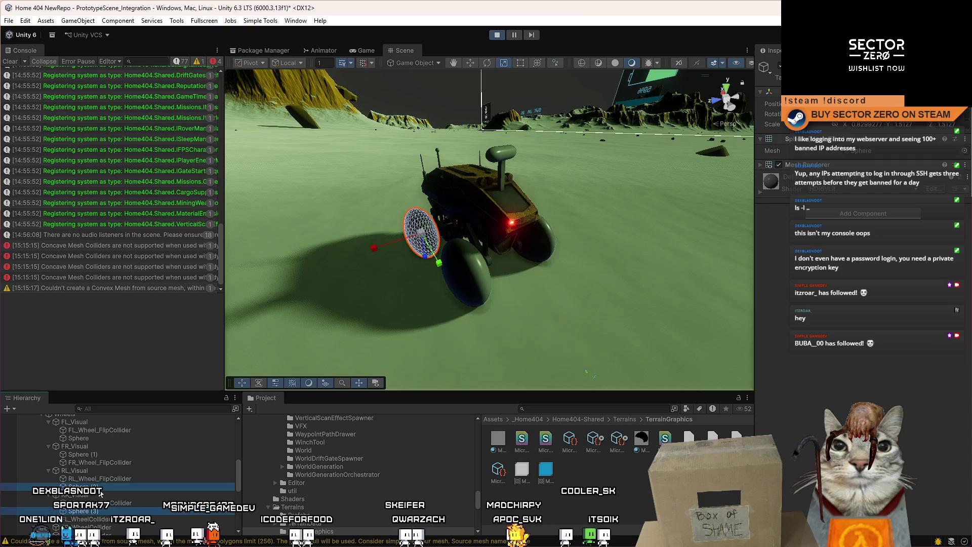
{"action": "mouse_move", "coordinate": [557, 238]}
{"action": "left_mouse_down"}
{"action": "mouse_move", "coordinate": [584, 216]}
{"action": "mouse_move", "coordinate": [538, 220]}
{"action": "left_mouse_up"}
{"action": "scroll", "coordinate": [539, 234], "scroll_direction": "down", "scroll_amount": 5}
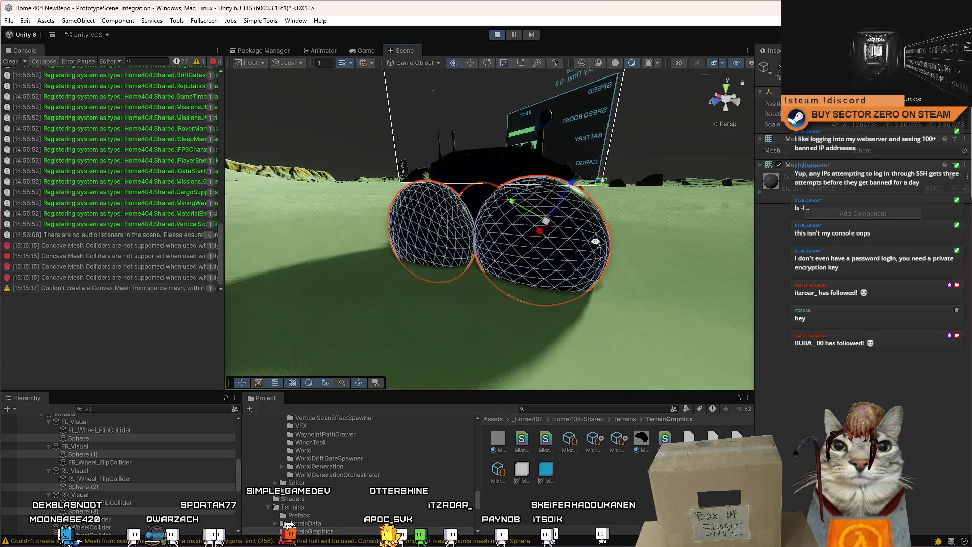
{"action": "left_click", "coordinate": [367, 50]}
{"action": "key", "text": "w"}
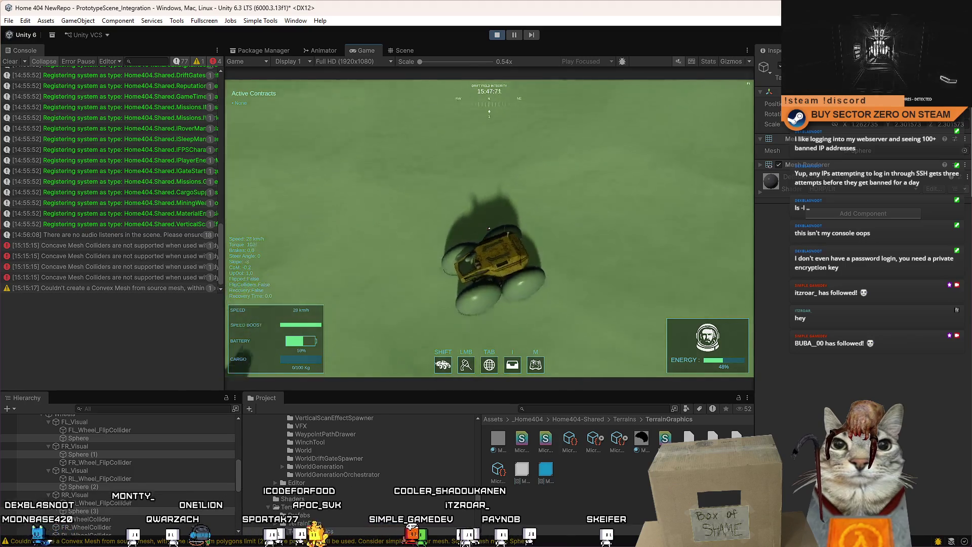
Drive the rover toward the horizon and open plain, steering right and left, then stop at 0 km/h.
{"action": "key", "text": "d"}
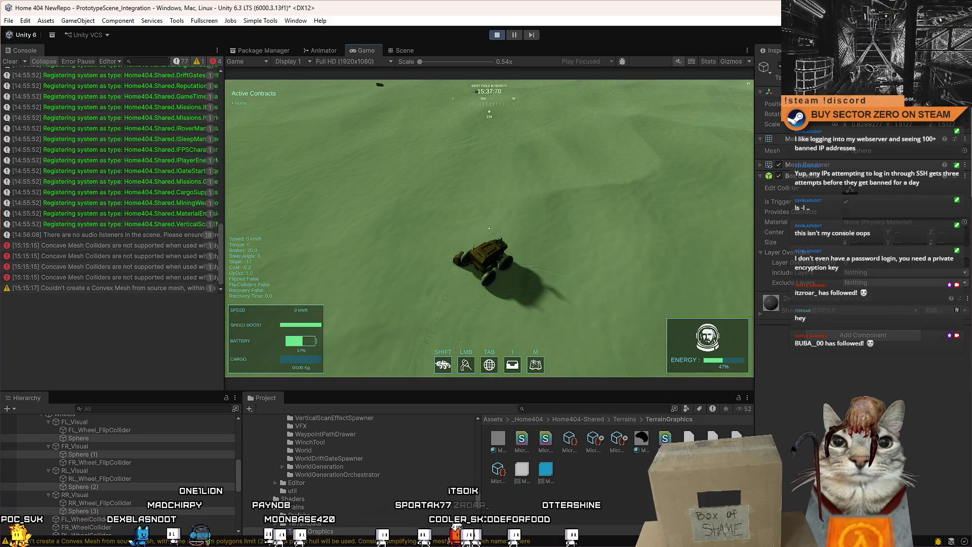
{"action": "key", "text": "w"}
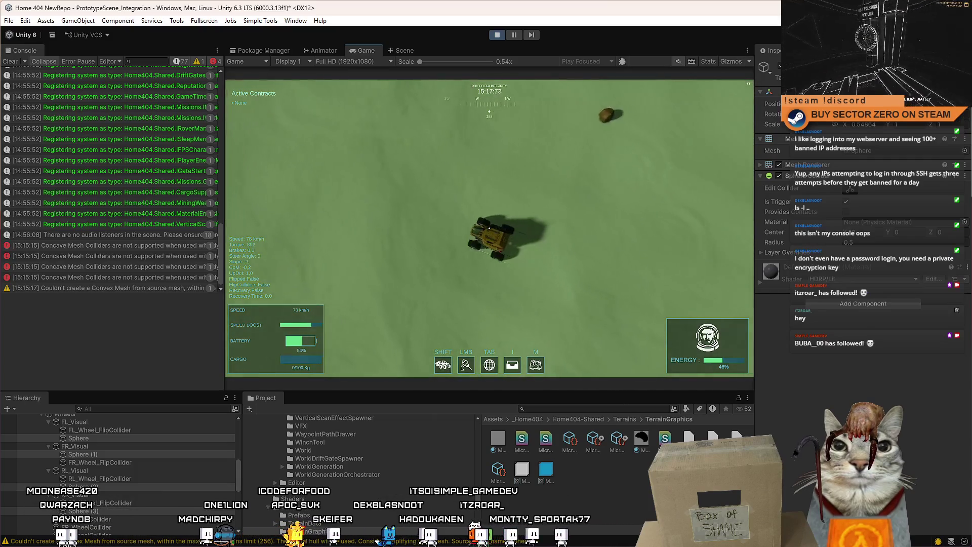
{"action": "key", "text": "d"}
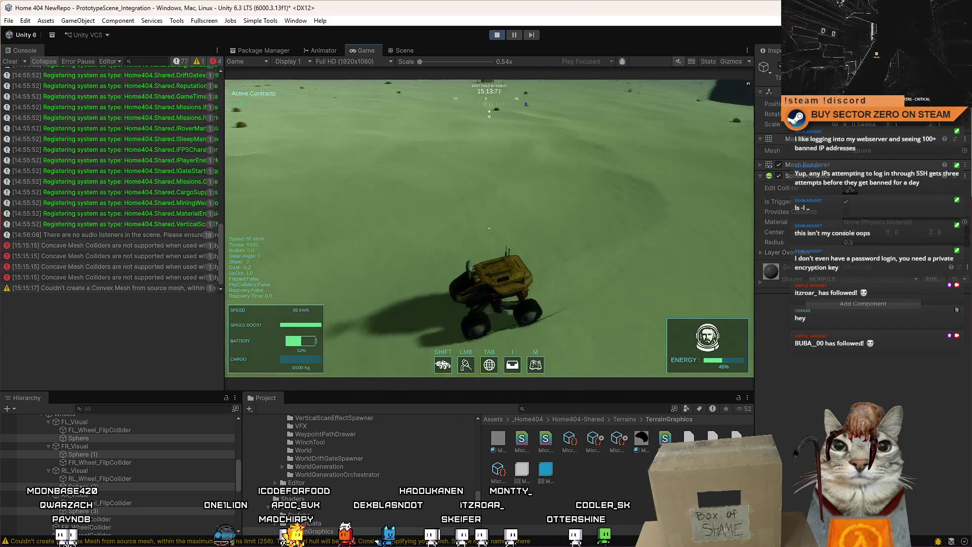
{"action": "key", "text": "a"}
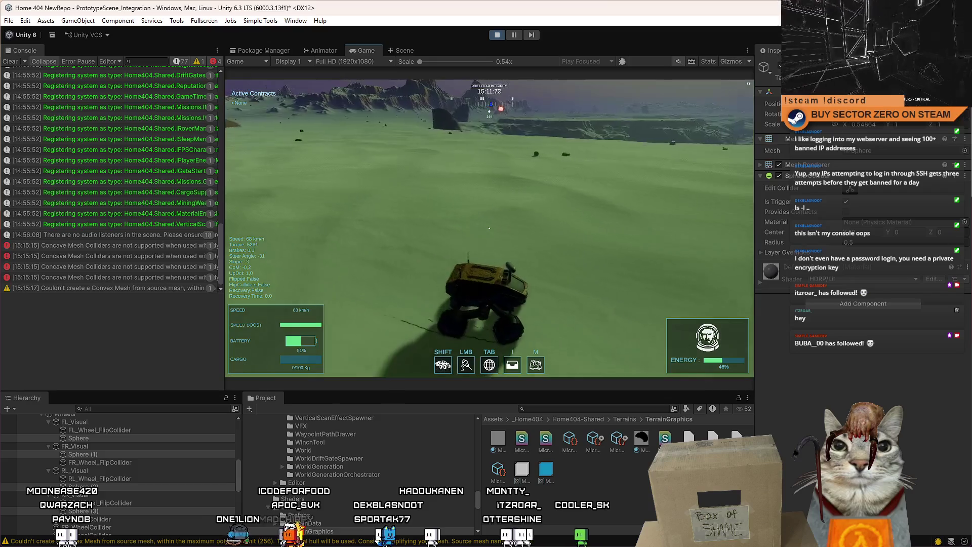
{"action": "key", "text": "d"}
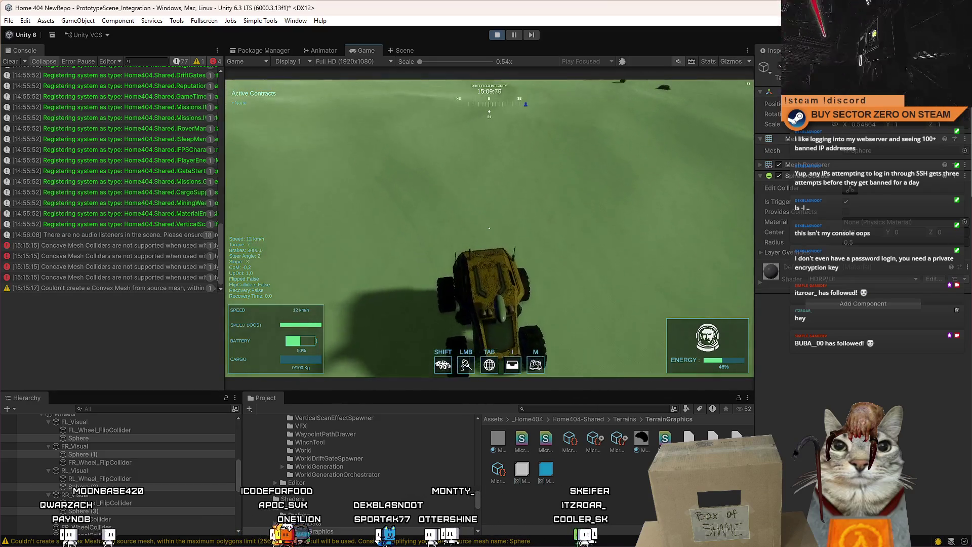
{"action": "key", "text": "Escape"}
{"action": "key", "text": "Escape"}
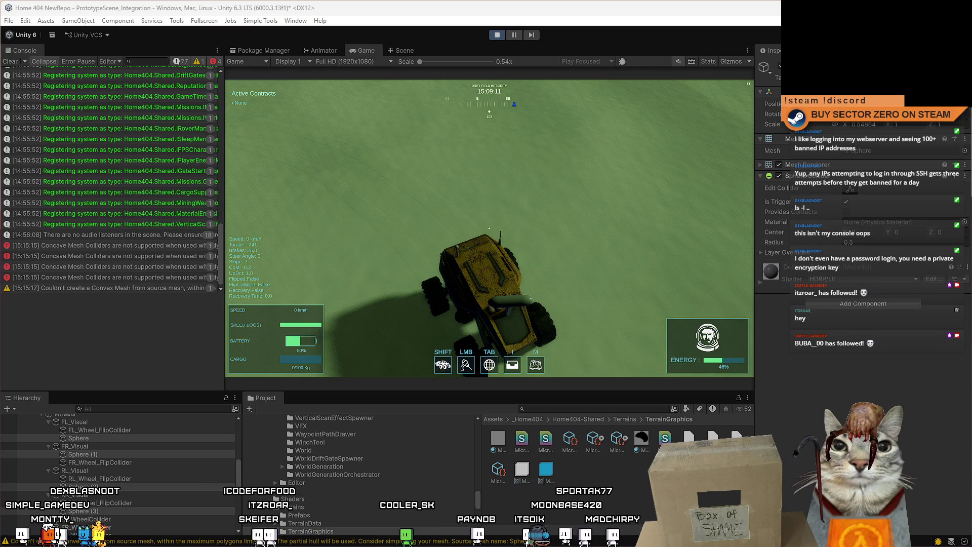
Drive the rover forward through a series of sharp left turns, braking once along the way.
{"action": "key", "text": "w"}
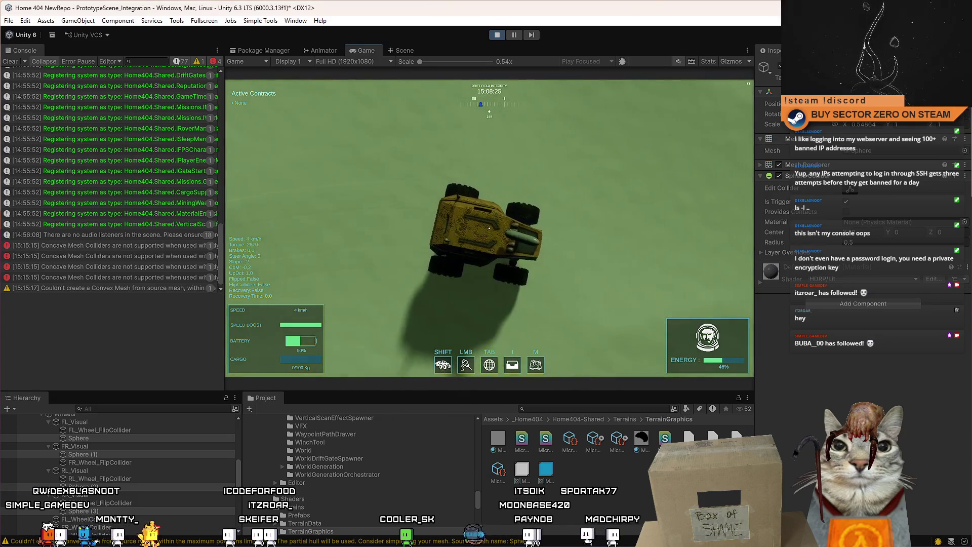
{"action": "key", "text": "a"}
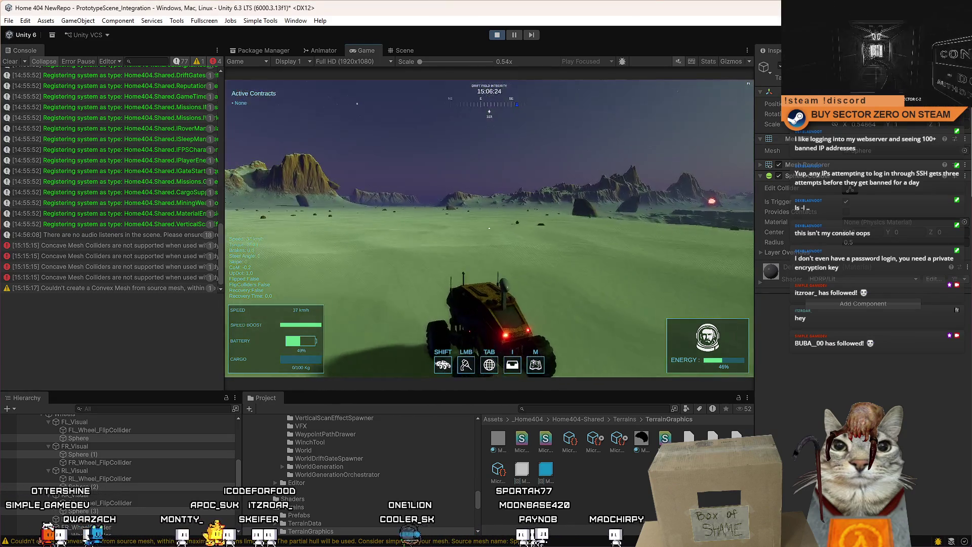
{"action": "key", "text": "s"}
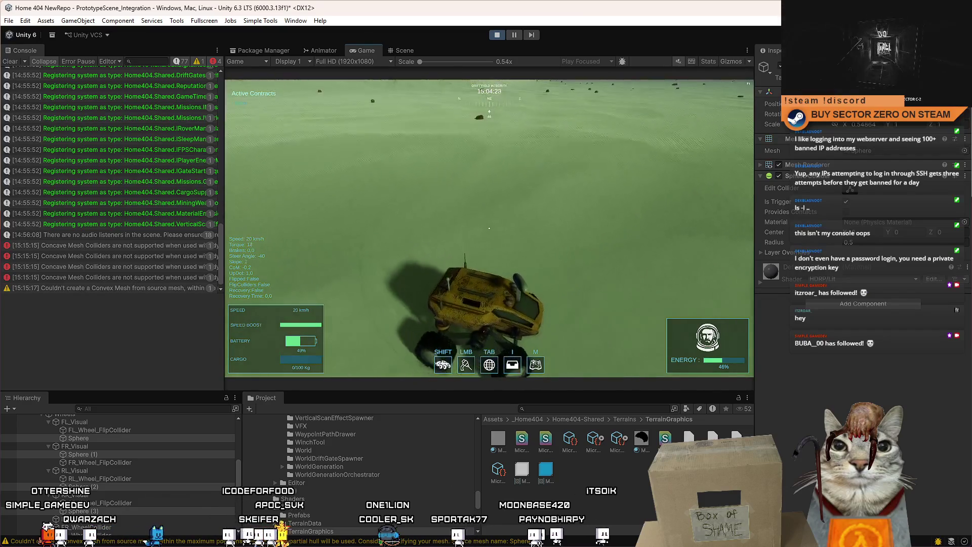
{"action": "key", "text": "w"}
{"action": "key", "text": "a"}
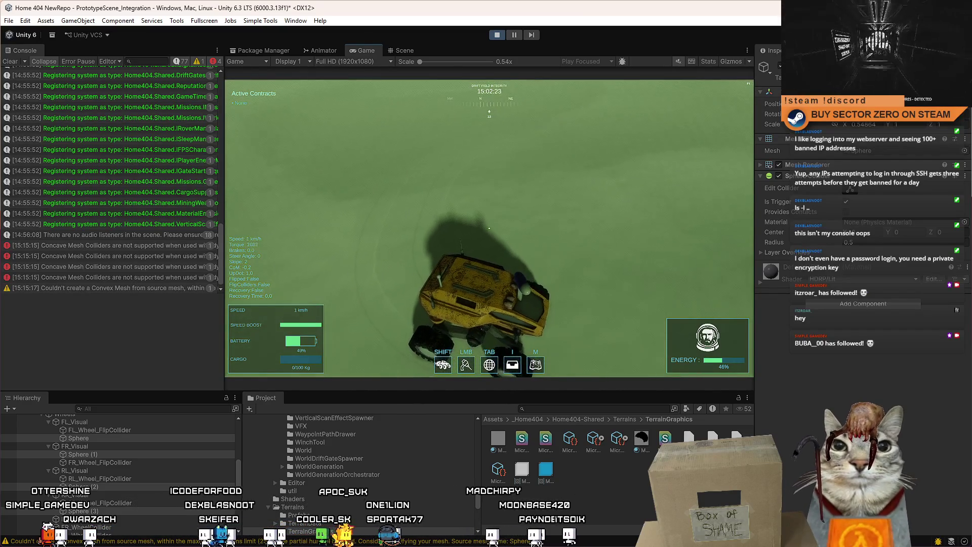
{"action": "key", "text": "w"}
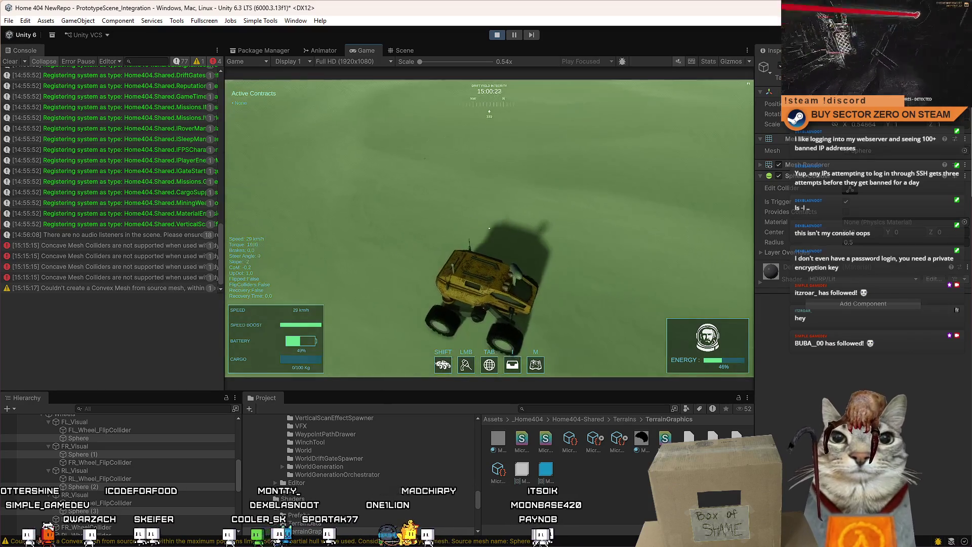
{"action": "key", "text": "a"}
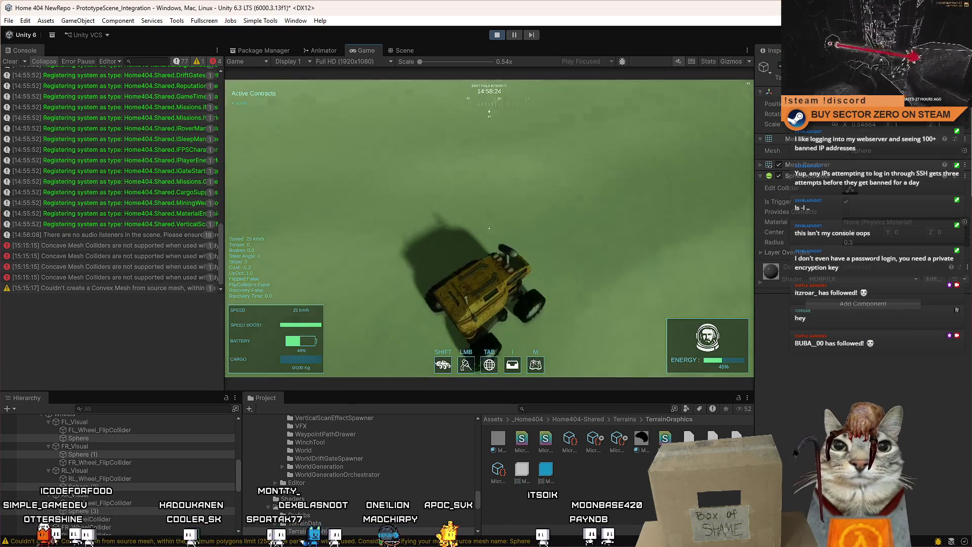
{"action": "key", "text": "w"}
{"action": "key", "text": "a"}
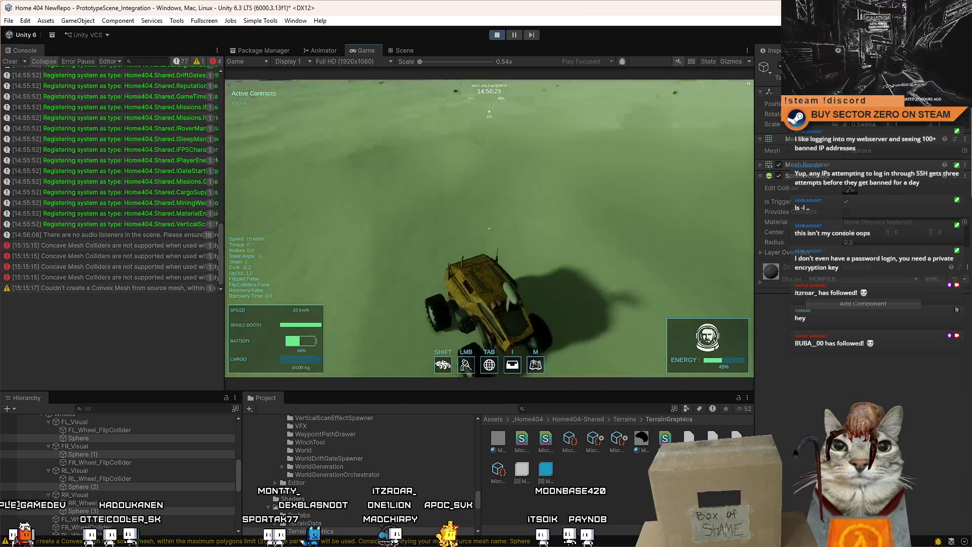
{"action": "key", "text": "a"}
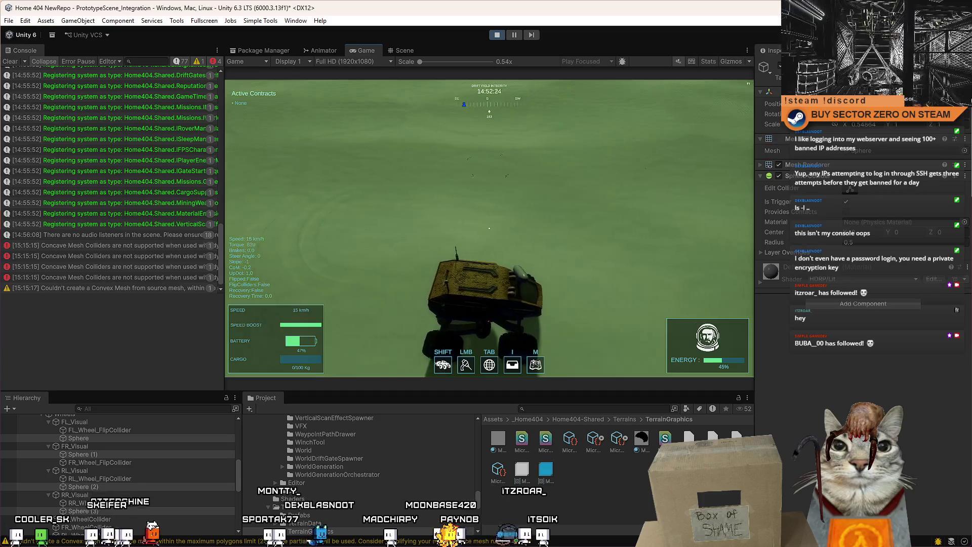
Speed toward the cliffs with the Shift boost, brake nearly to a stop, and open the pause menu.
{"action": "key", "text": "w"}
{"action": "key", "text": "a"}
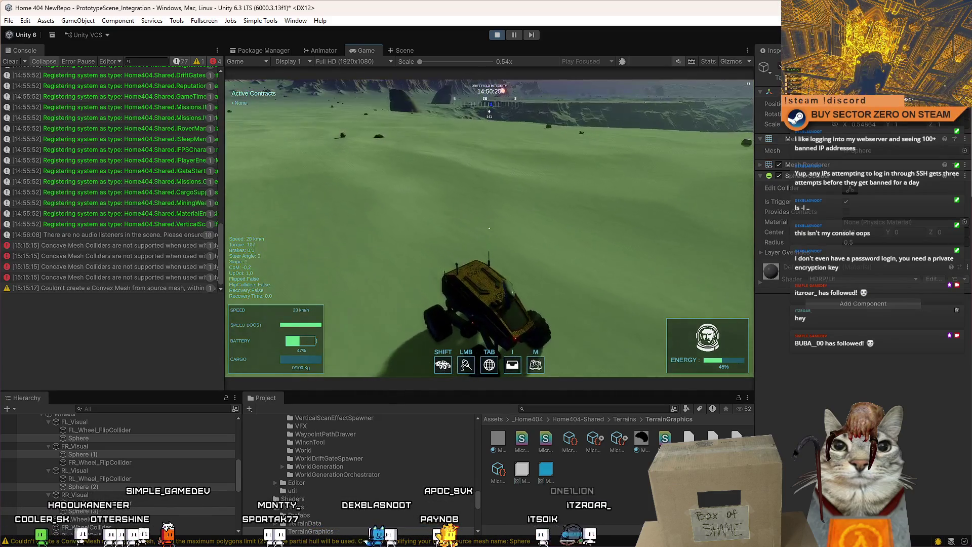
{"action": "key", "text": "shift"}
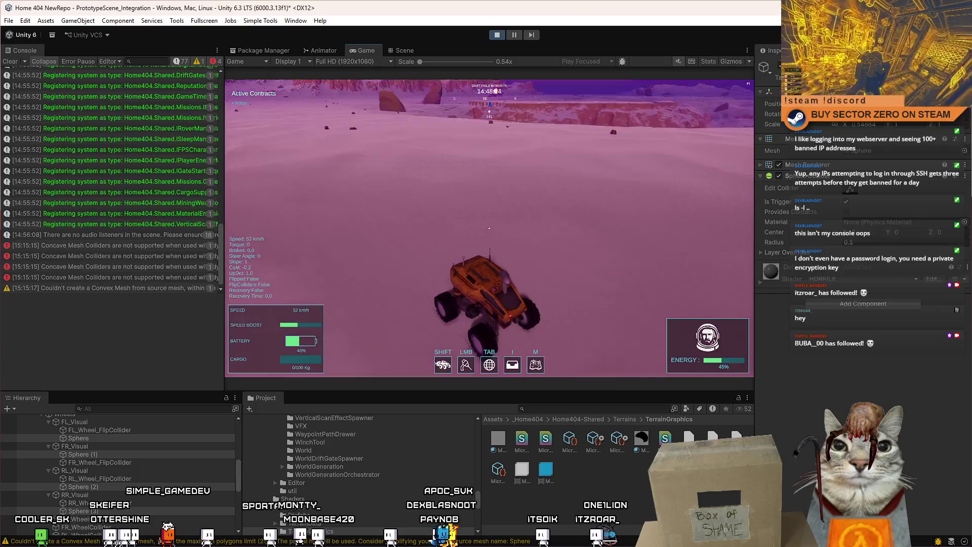
{"action": "key", "text": "s"}
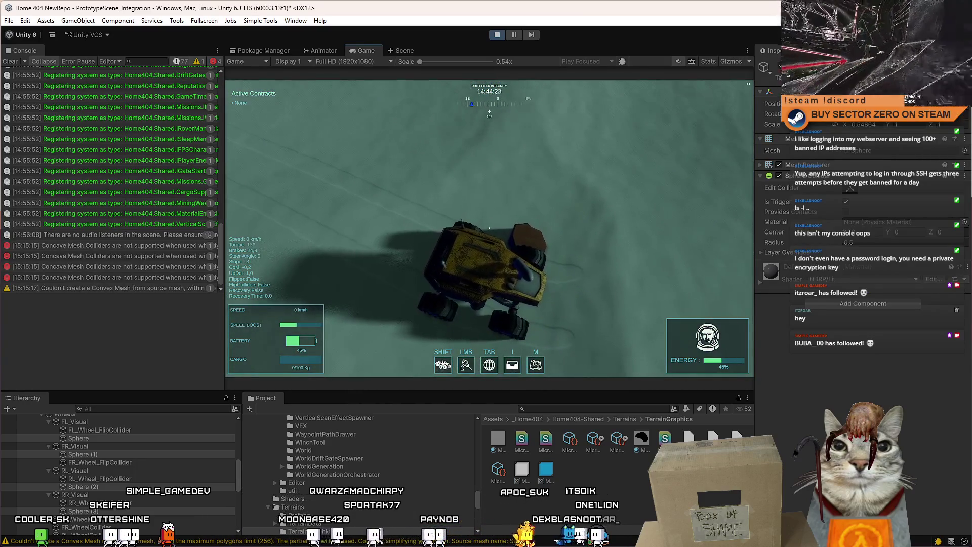
{"action": "key", "text": "Escape"}
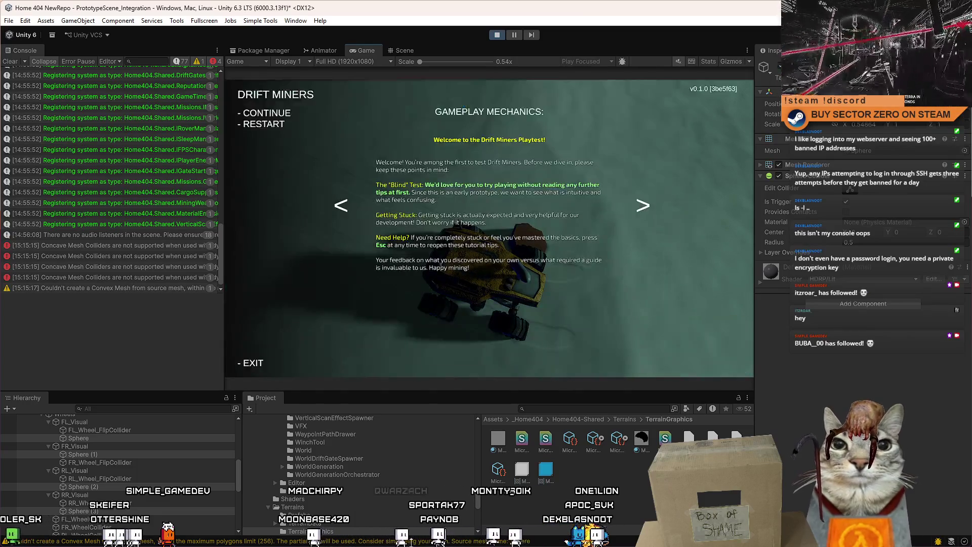
Close the pause menu, search the Project for 'micro splat', and select MicroSplat 1.
{"action": "key", "text": "Escape"}
{"action": "left_click", "coordinate": [554, 408]}
{"action": "type", "text": "micro splat"}
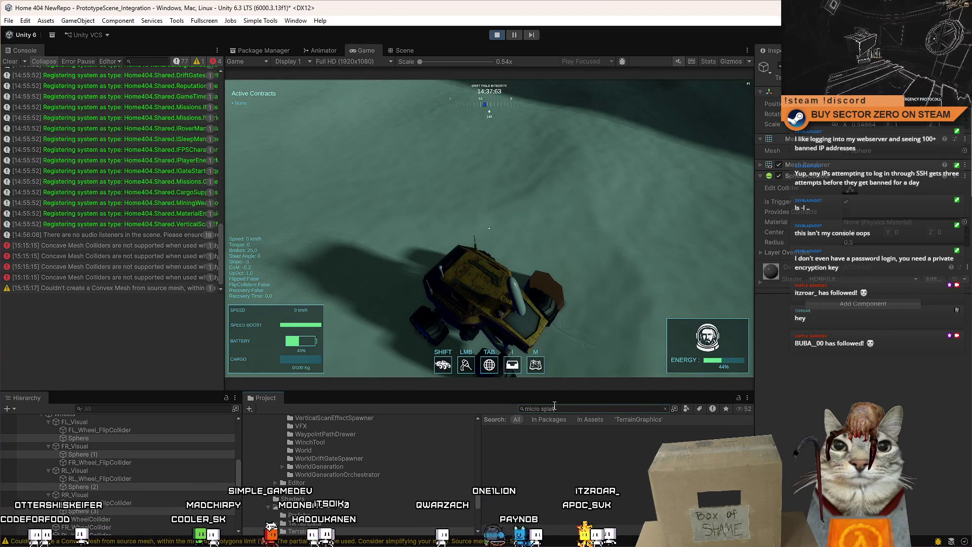
{"action": "scroll", "coordinate": [628, 479], "scroll_direction": "down", "scroll_amount": 3, "text": "ctrl"}
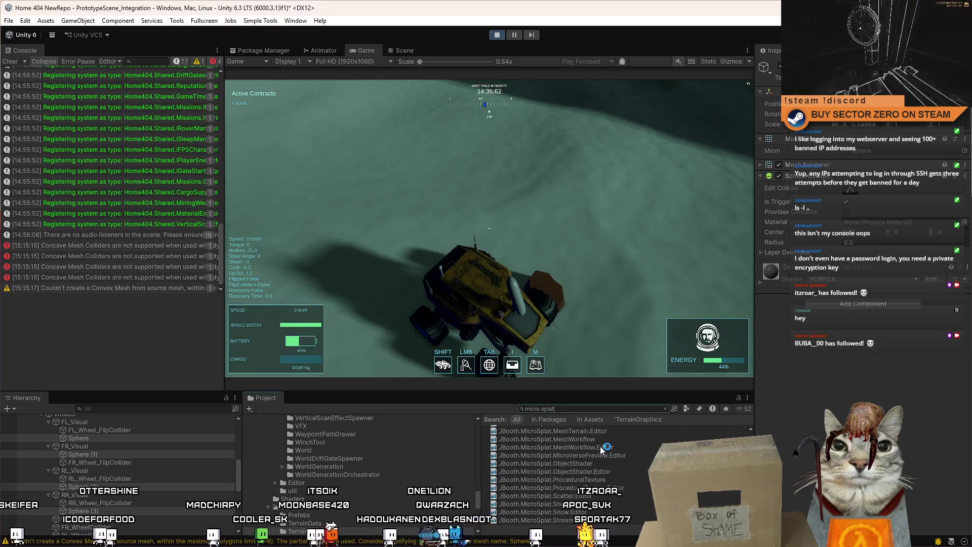
{"action": "type", "text": "1"}
{"action": "left_click", "coordinate": [545, 429]}
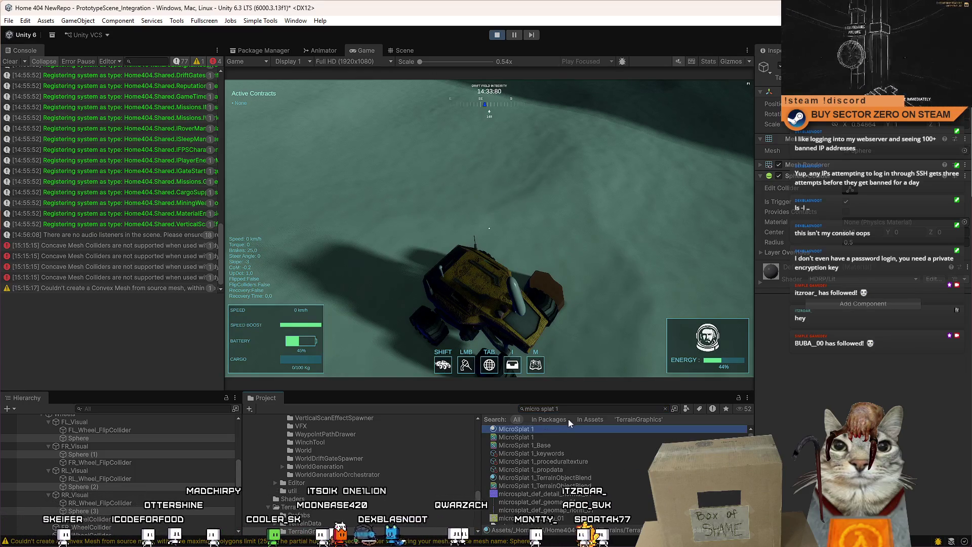
Set the MicroSplat 1 Trax Texture option to Single in the Inspector.
{"action": "left_click", "coordinate": [592, 408]}
{"action": "left_click_drag", "start_coordinate": [970, 176], "coordinate": [971, 435]}
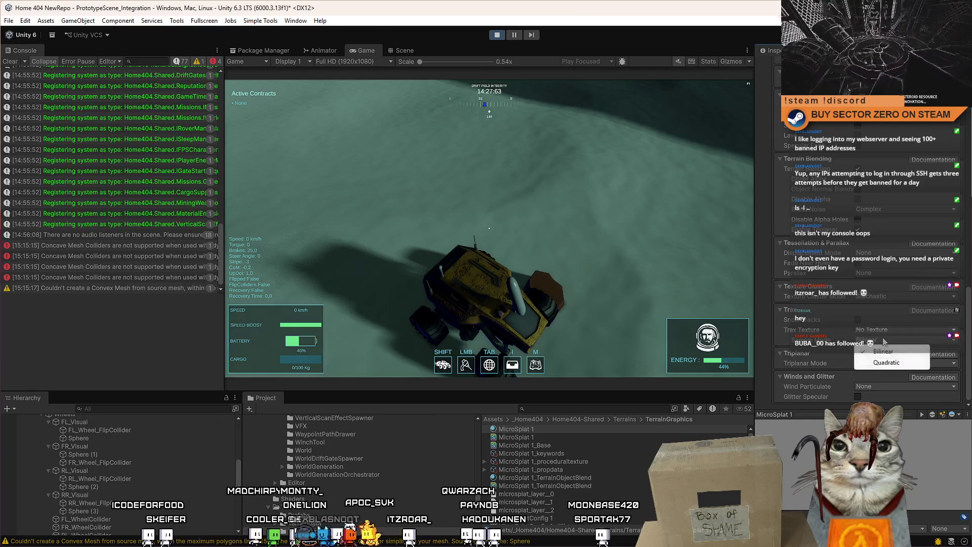
{"action": "left_click", "coordinate": [872, 330]}
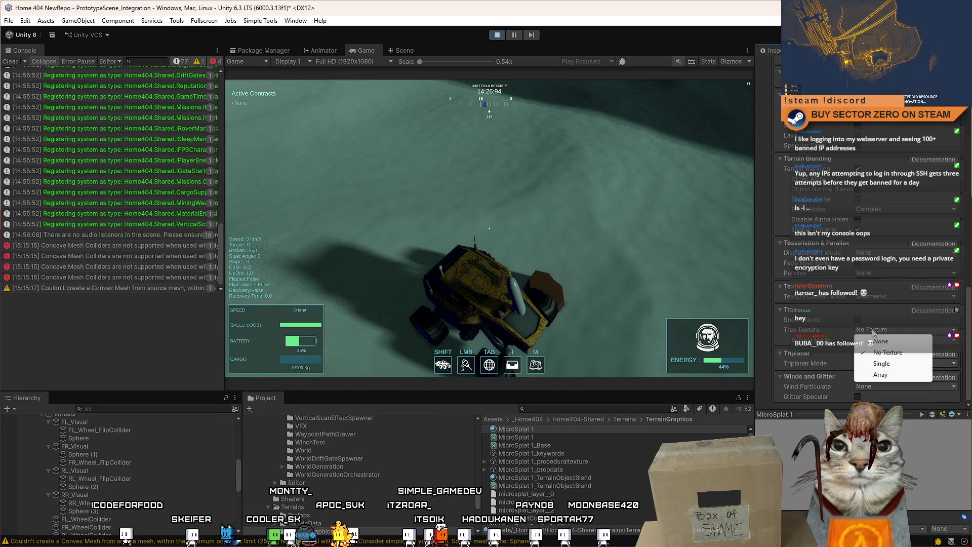
{"action": "left_click", "coordinate": [901, 363]}
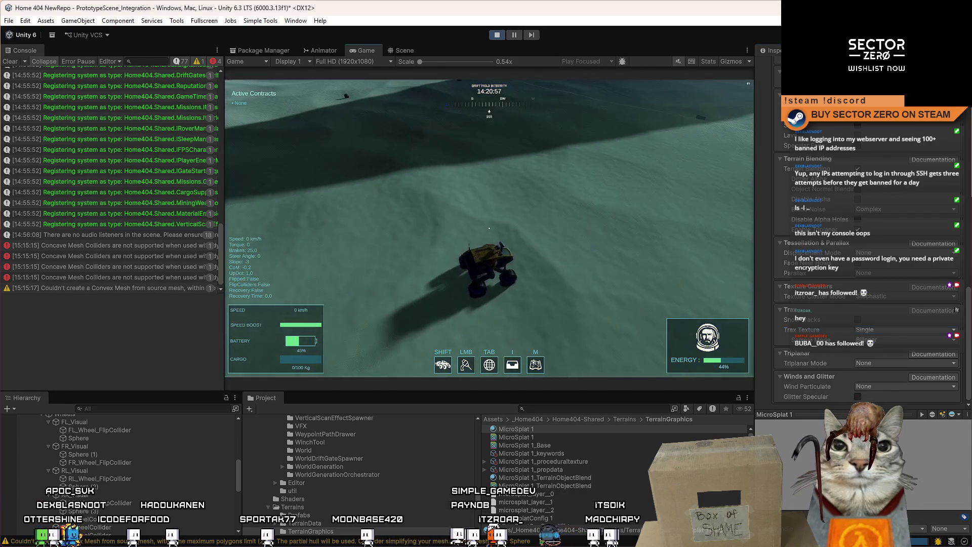
Drive the rover forward and through a turn to lay curved tracks on the terrain.
{"action": "key", "text": "w"}
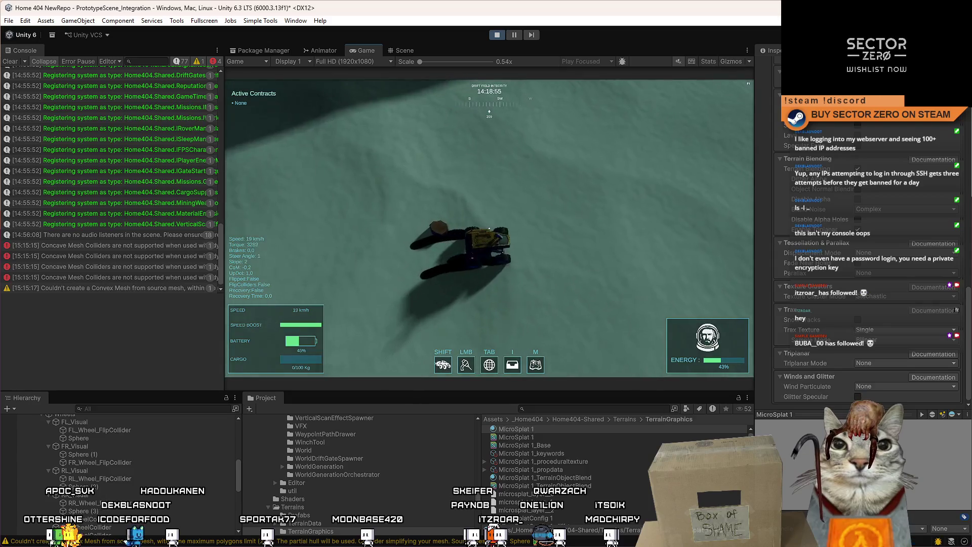
{"action": "key", "text": "a"}
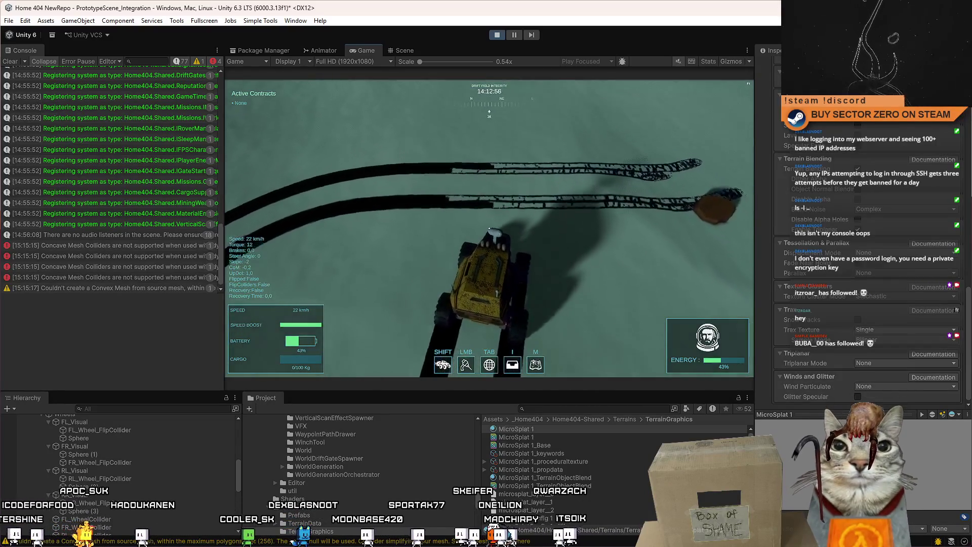
{"action": "key", "text": "w"}
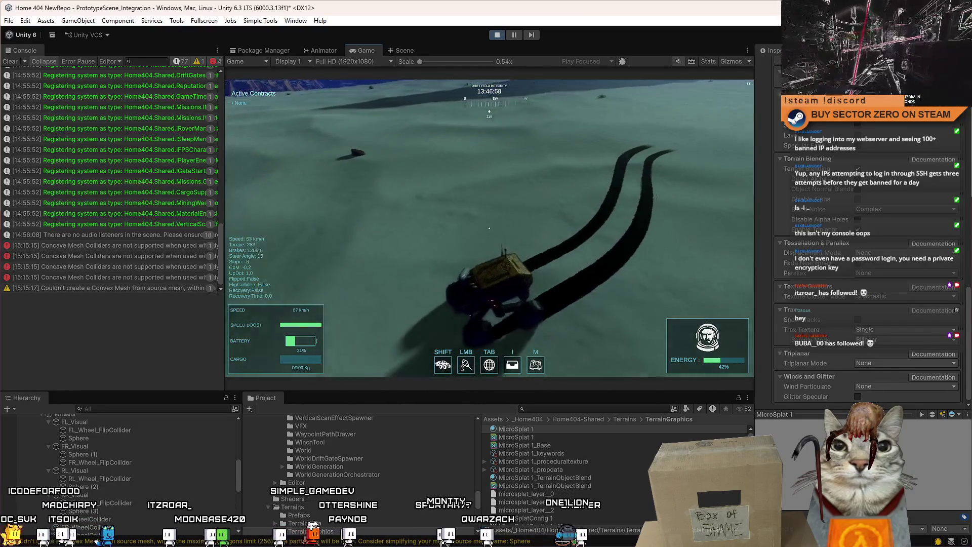
Toggle the Snow Tracks feature, then drive again with a boosted right turn before releasing game control.
{"action": "key", "text": "Escape"}
{"action": "key", "text": "Escape"}
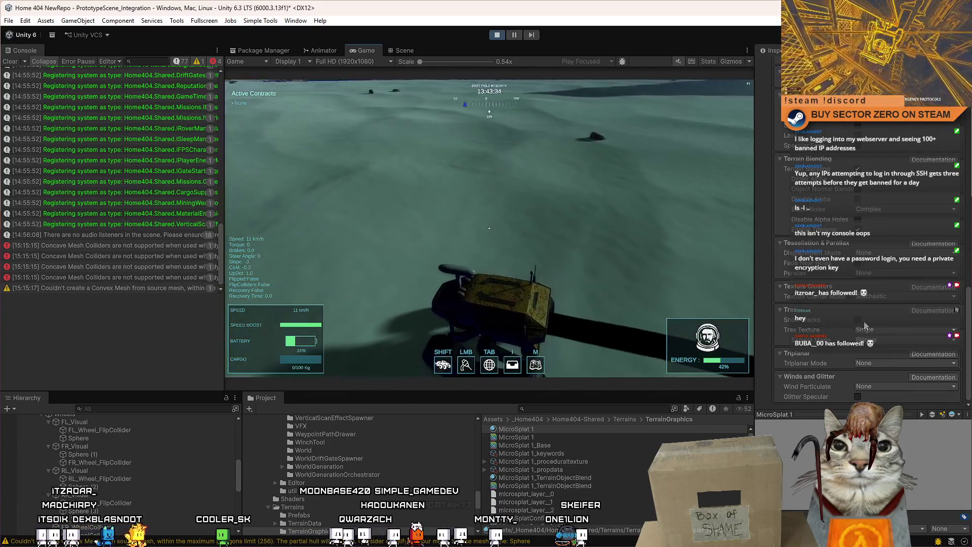
{"action": "left_click", "coordinate": [857, 320]}
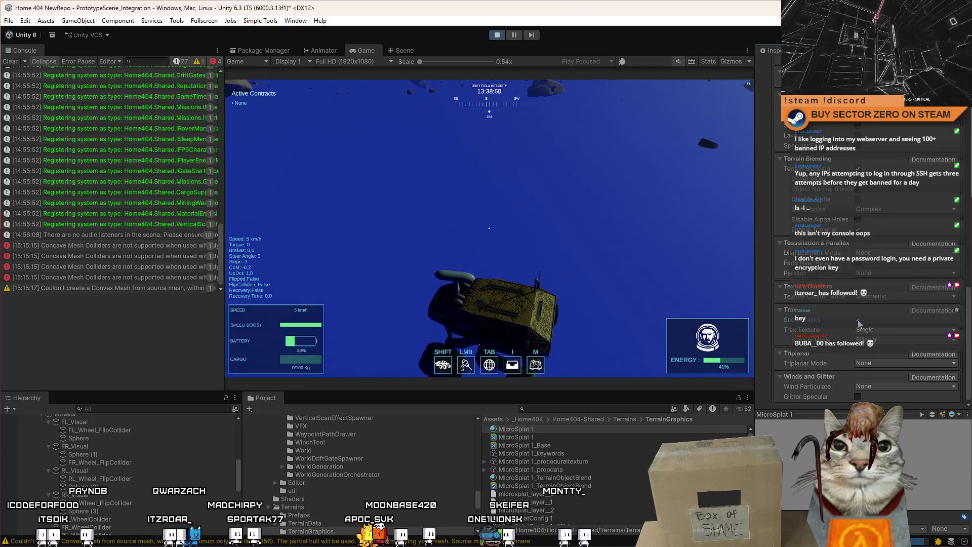
{"action": "key", "text": "w"}
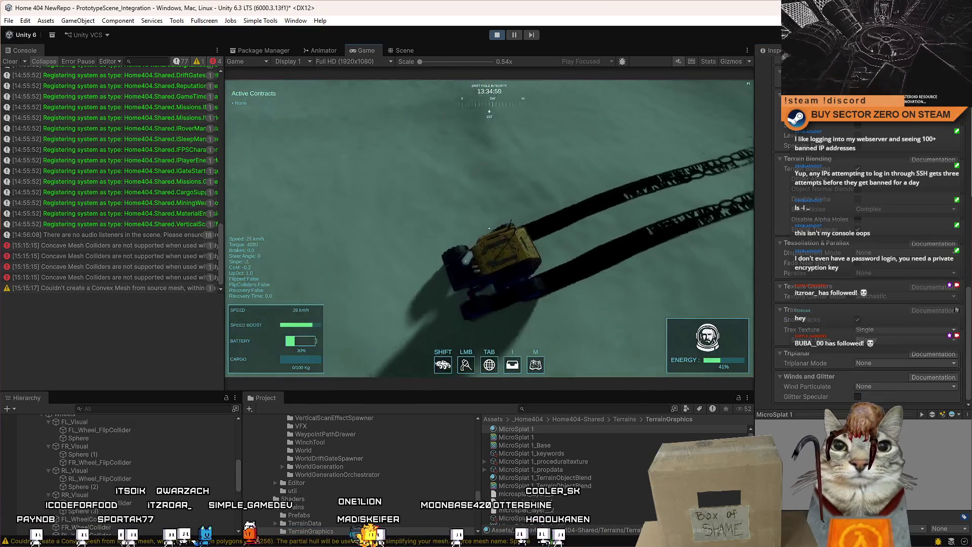
{"action": "key", "text": "d"}
{"action": "key", "text": "shift"}
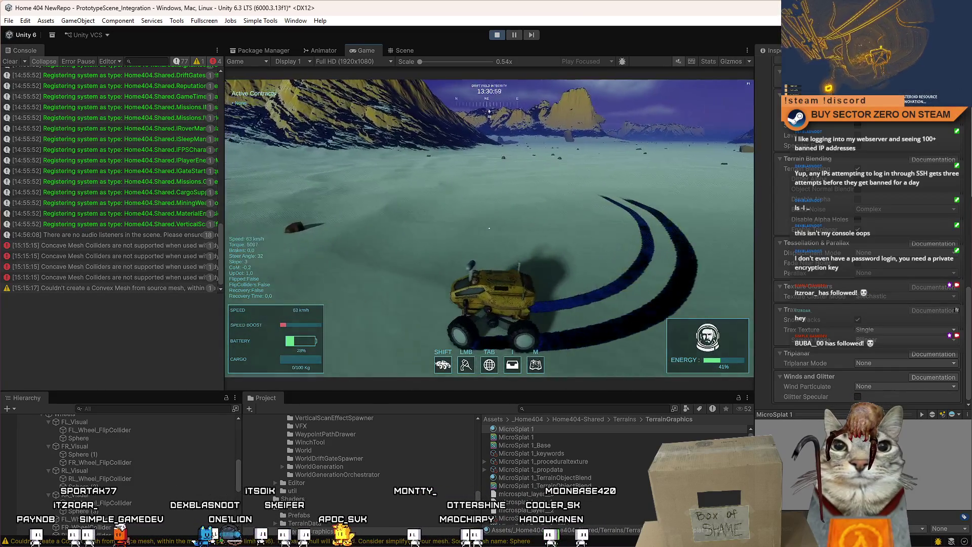
{"action": "key", "text": "Escape"}
{"action": "key", "text": "Escape"}
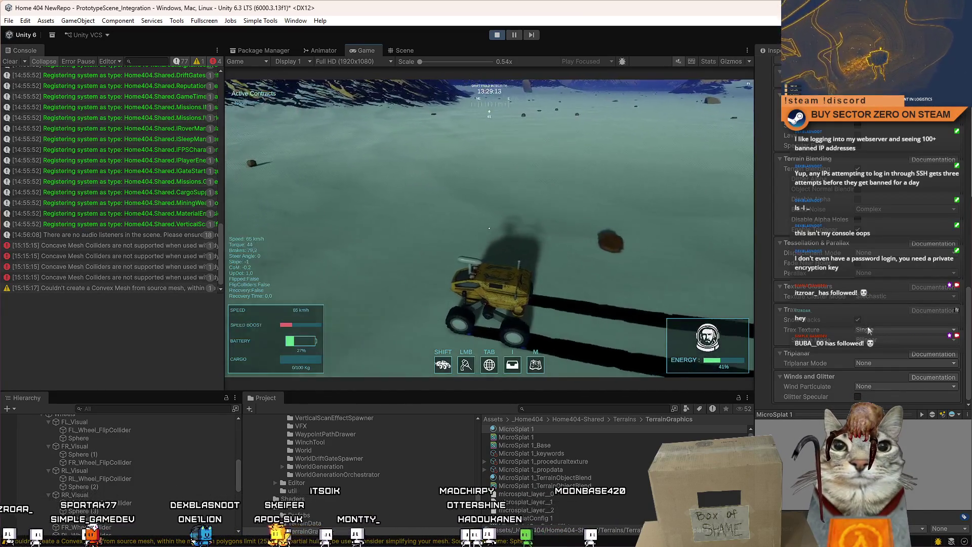
Set the MicroSplat Trax Texture to None and return to the running game.
{"action": "left_click", "coordinate": [875, 330]}
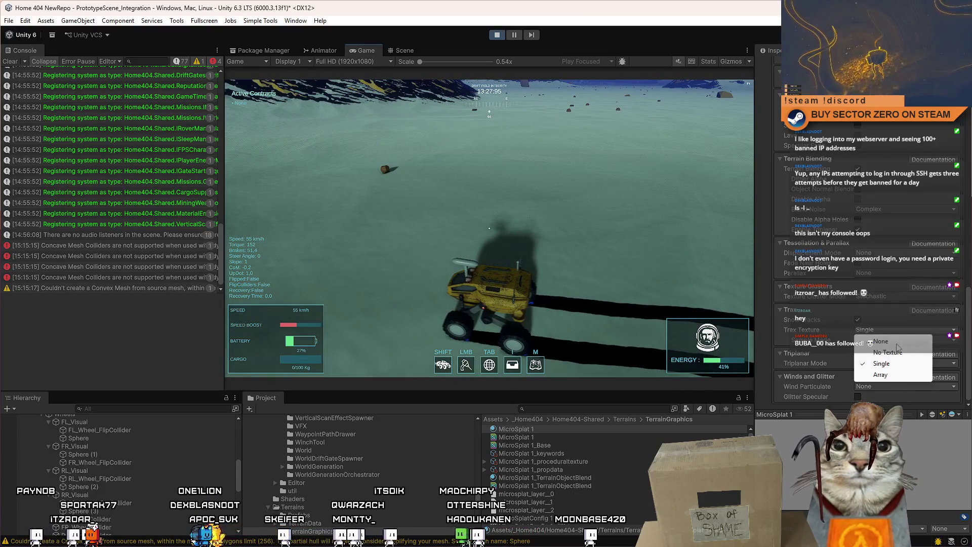
{"action": "left_click", "coordinate": [896, 352]}
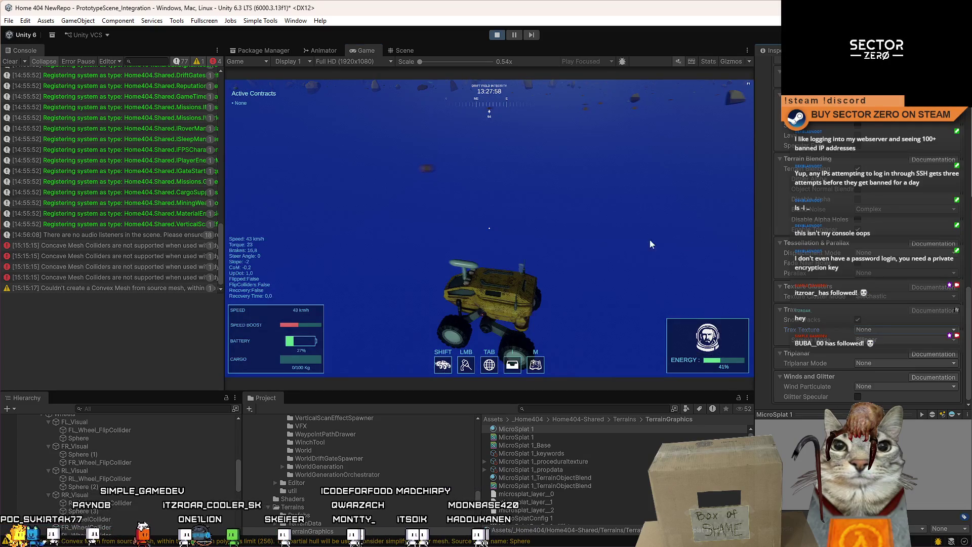
{"action": "left_click", "coordinate": [621, 228]}
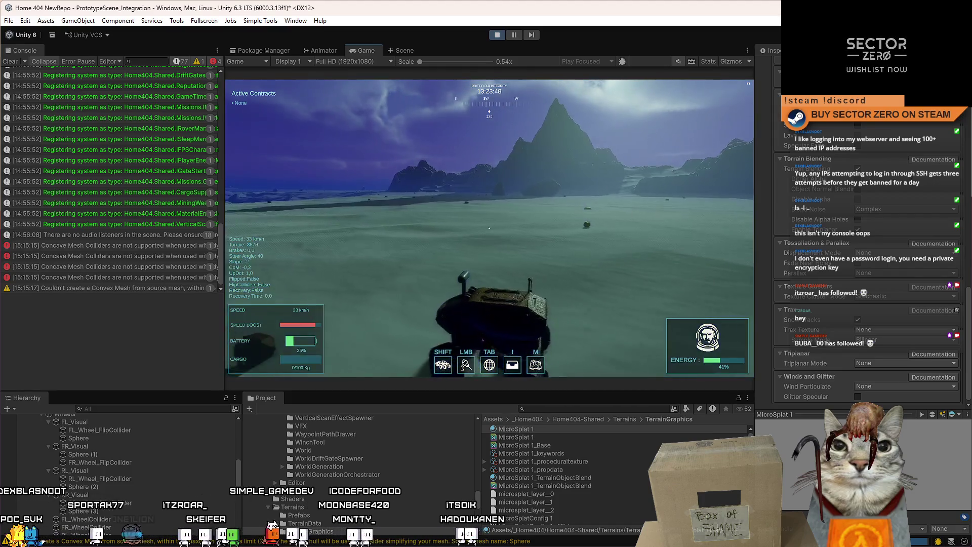
Flick the pause menu open and closed, then drive the rover forward into a left turn.
{"action": "key", "text": "Escape"}
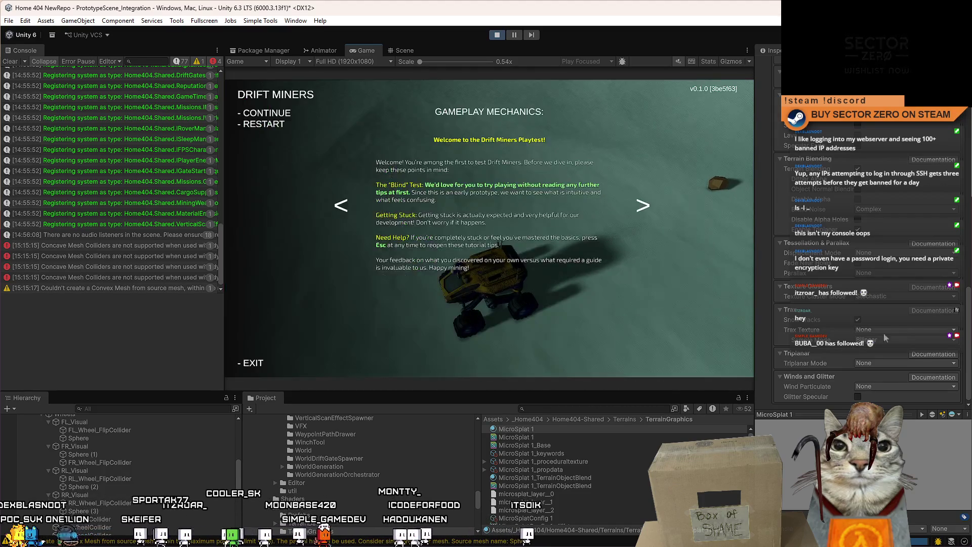
{"action": "key", "text": "Escape"}
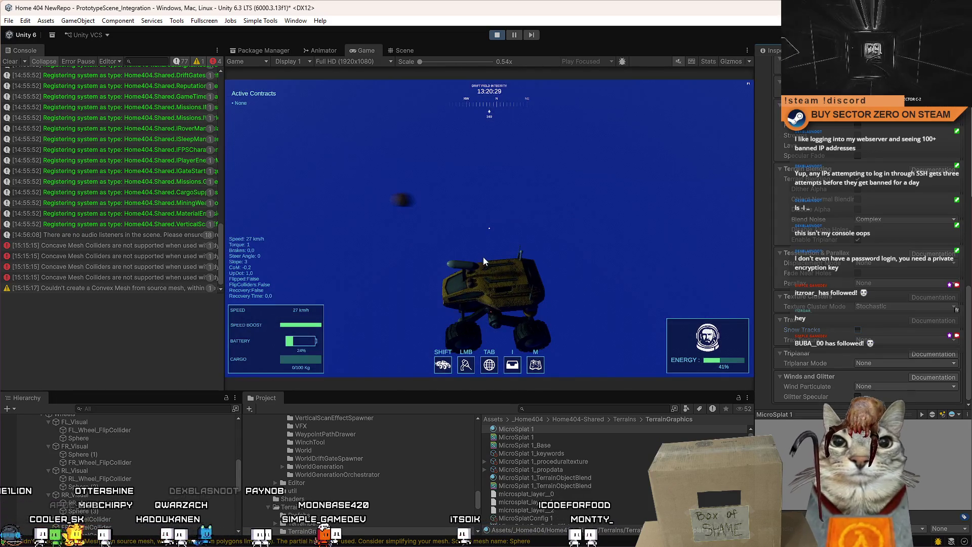
{"action": "left_click", "coordinate": [484, 261]}
{"action": "key", "text": "w"}
{"action": "key", "text": "a"}
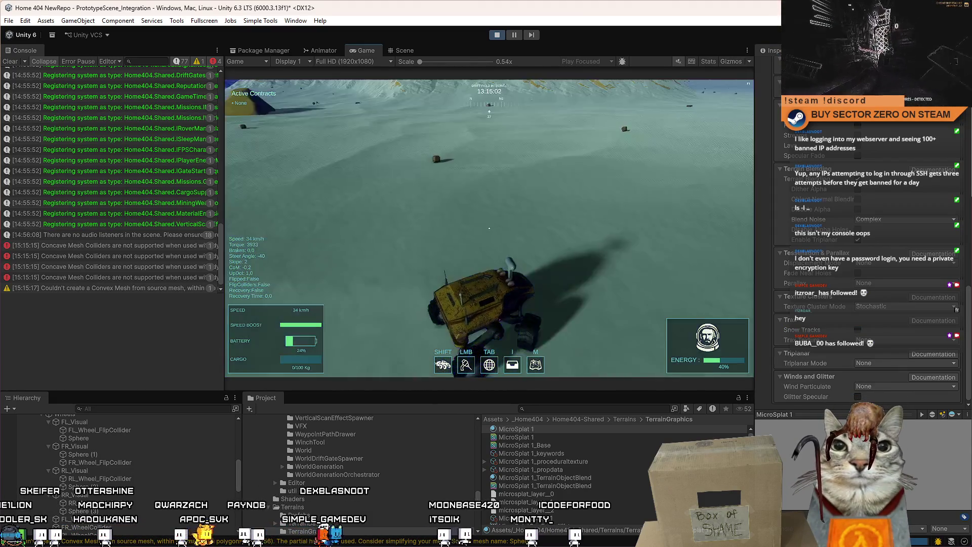
Steer the rover right and back, then pick a different Trax option so Sample Mode Bilinear appears.
{"action": "key", "text": "d"}
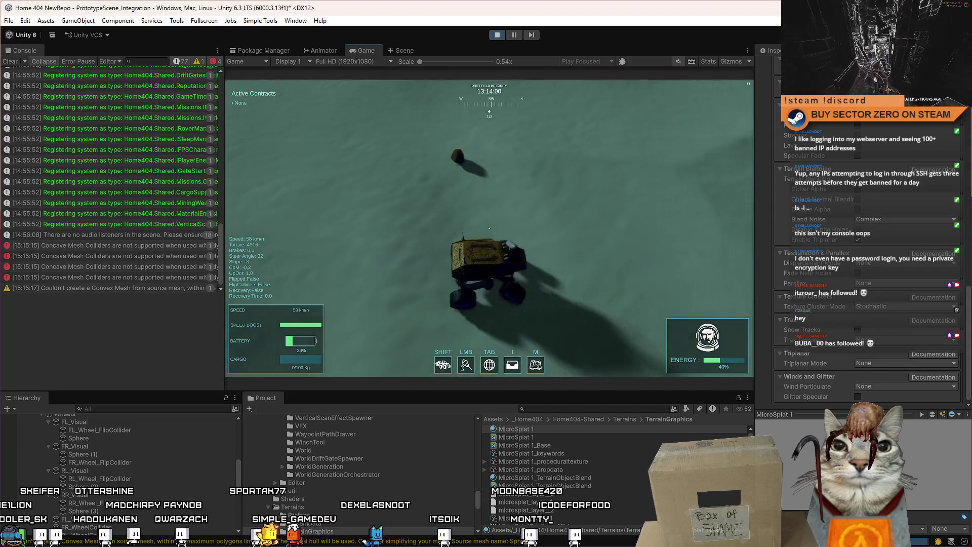
{"action": "key", "text": "a"}
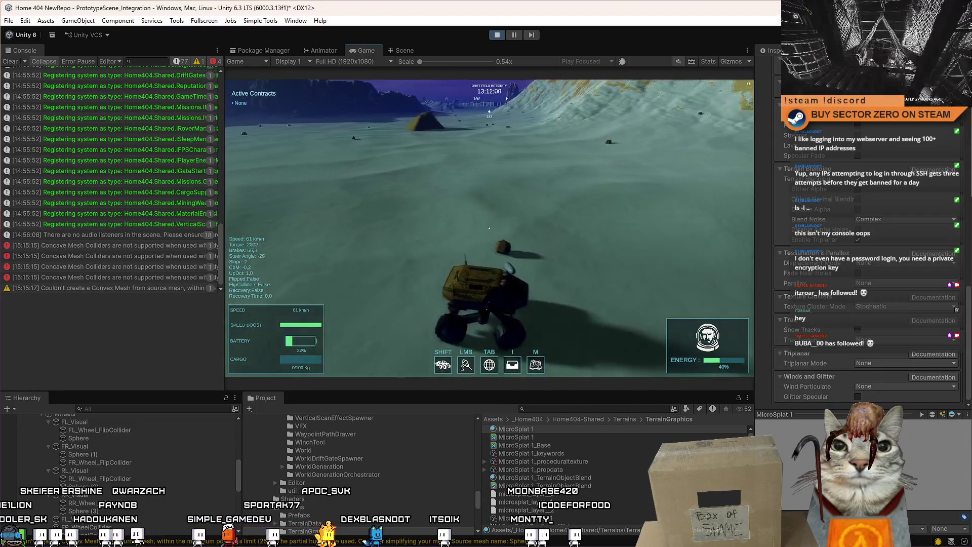
{"action": "left_click", "coordinate": [891, 339]}
{"action": "left_click", "coordinate": [880, 371]}
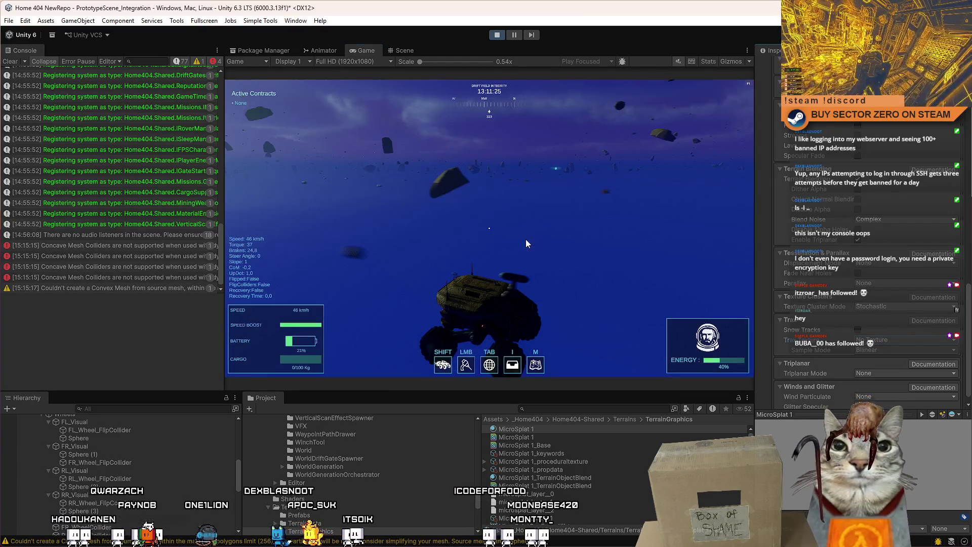
Drive the rover through a left turn toward the mountain, then leave game control.
{"action": "key", "text": "w"}
{"action": "key", "text": "a"}
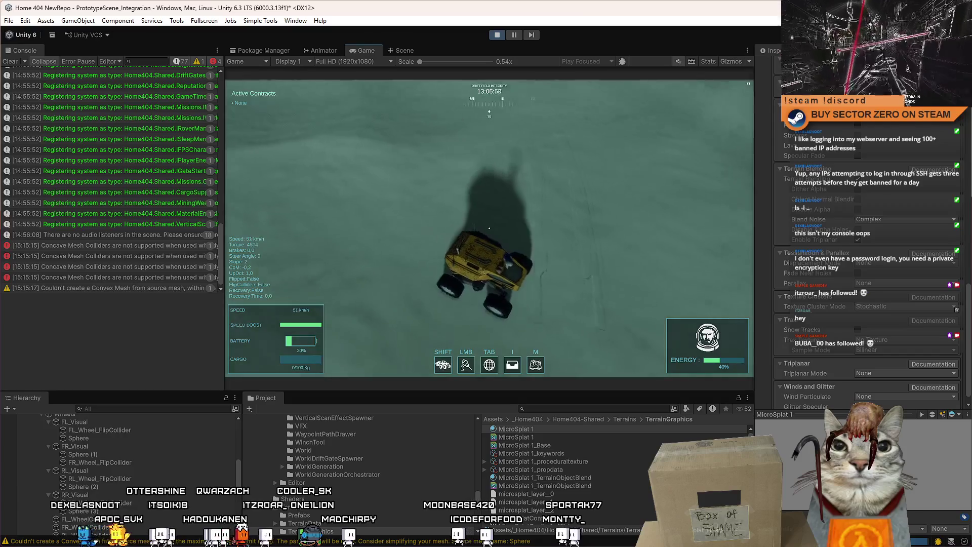
{"action": "key", "text": "a"}
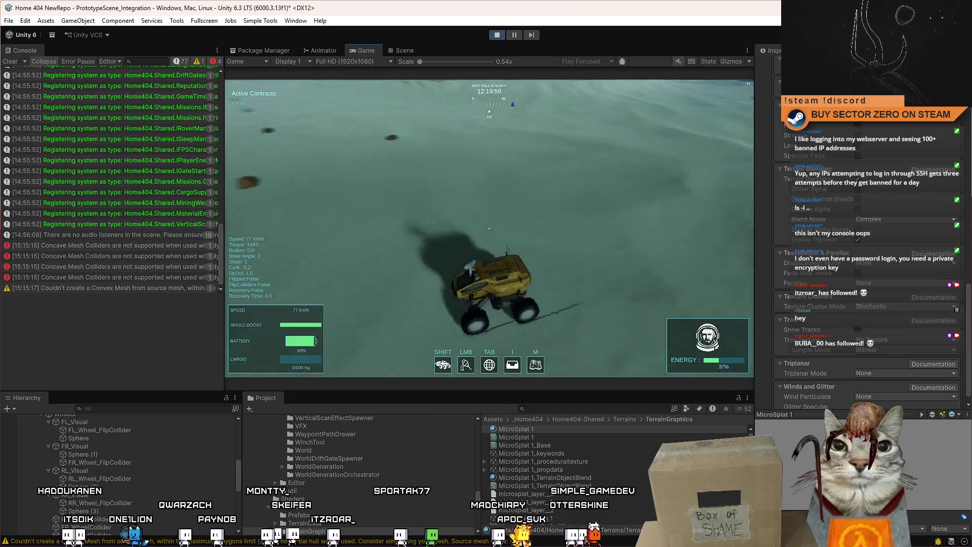
{"action": "key", "text": "Escape"}
{"action": "key", "text": "Escape"}
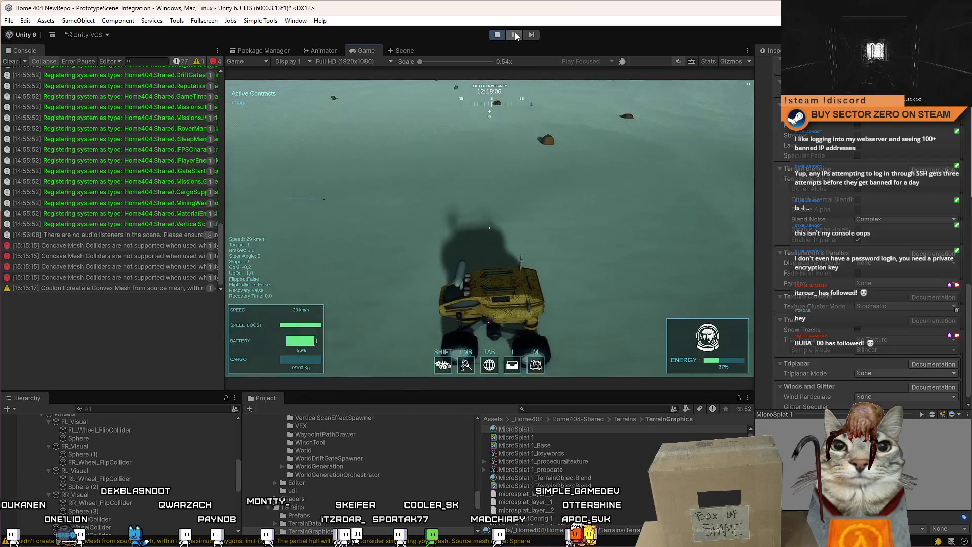
In the Scene view, frame the selected wheel sphere and orbit to see the rover's side.
{"action": "left_click", "coordinate": [400, 50]}
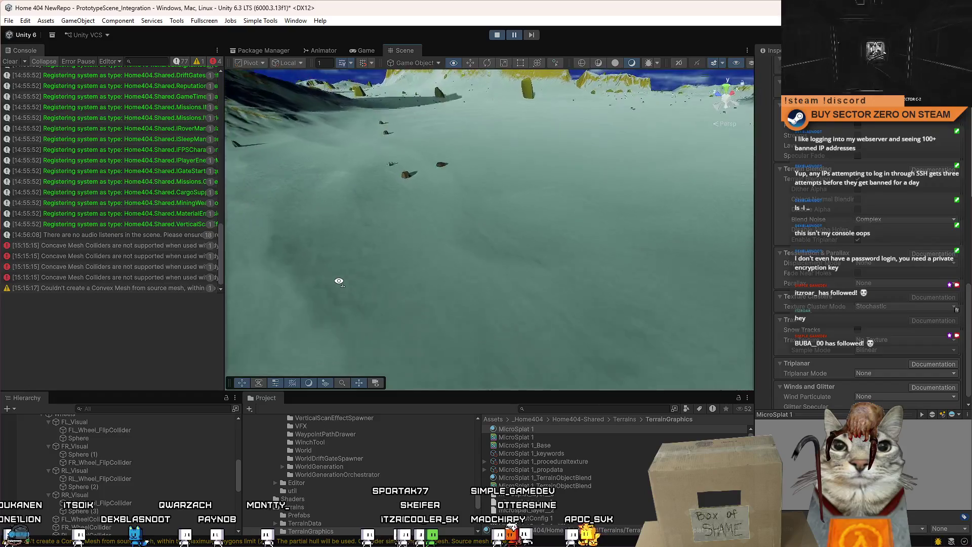
{"action": "mouse_move", "coordinate": [387, 155]}
{"action": "left_mouse_down"}
{"action": "mouse_move", "coordinate": [493, 149]}
{"action": "mouse_move", "coordinate": [399, 223]}
{"action": "mouse_move", "coordinate": [484, 222]}
{"action": "left_mouse_up"}
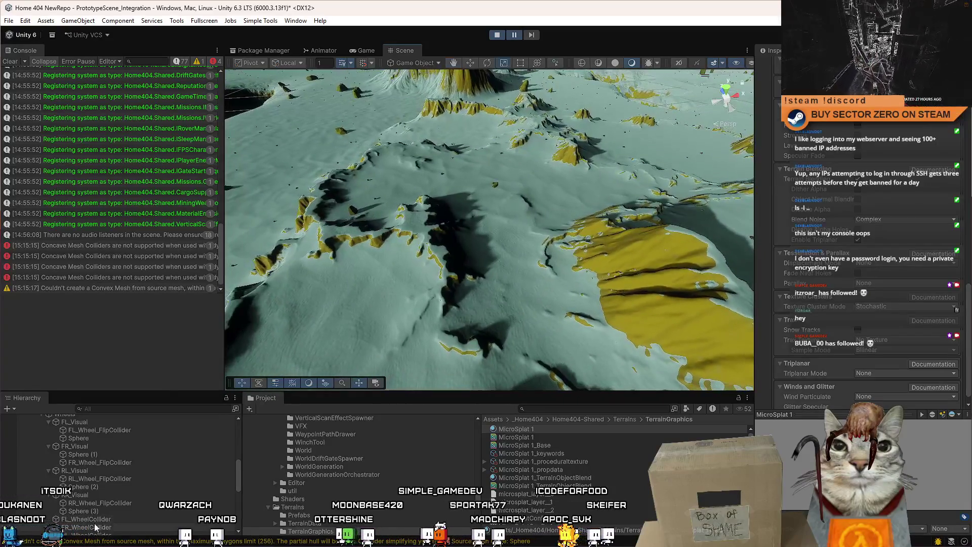
{"action": "key", "text": "f"}
{"action": "mouse_move", "coordinate": [569, 221]}
{"action": "left_mouse_down"}
{"action": "mouse_move", "coordinate": [506, 205]}
{"action": "mouse_move", "coordinate": [455, 213]}
{"action": "left_mouse_up"}
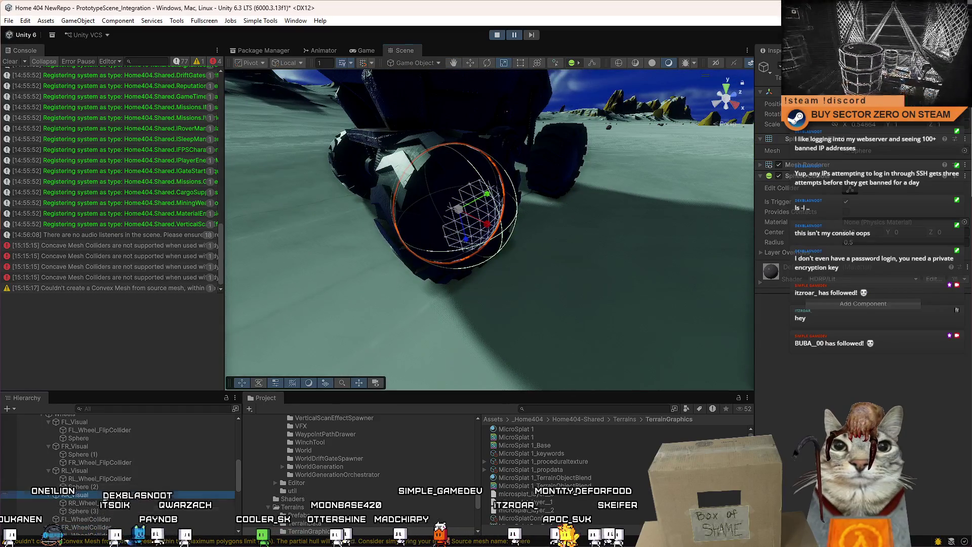
Select RR_Visual, then the Wheels group, and bring up the context menu for CenterOfMass.
{"action": "left_click", "coordinate": [101, 495]}
{"action": "right_click", "coordinate": [104, 494]}
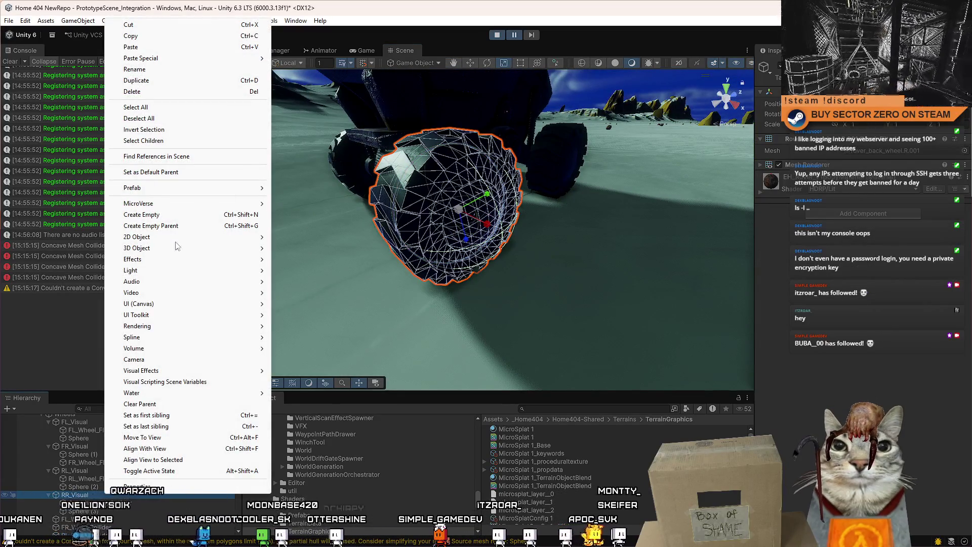
{"action": "left_click", "coordinate": [66, 497]}
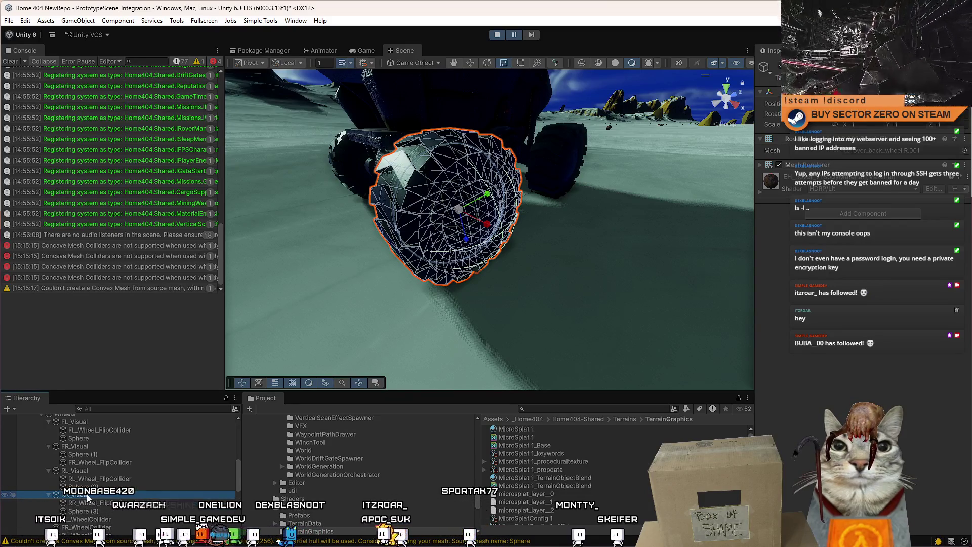
{"action": "scroll", "coordinate": [86, 494], "scroll_direction": "up", "scroll_amount": 2}
{"action": "left_click", "coordinate": [84, 444]}
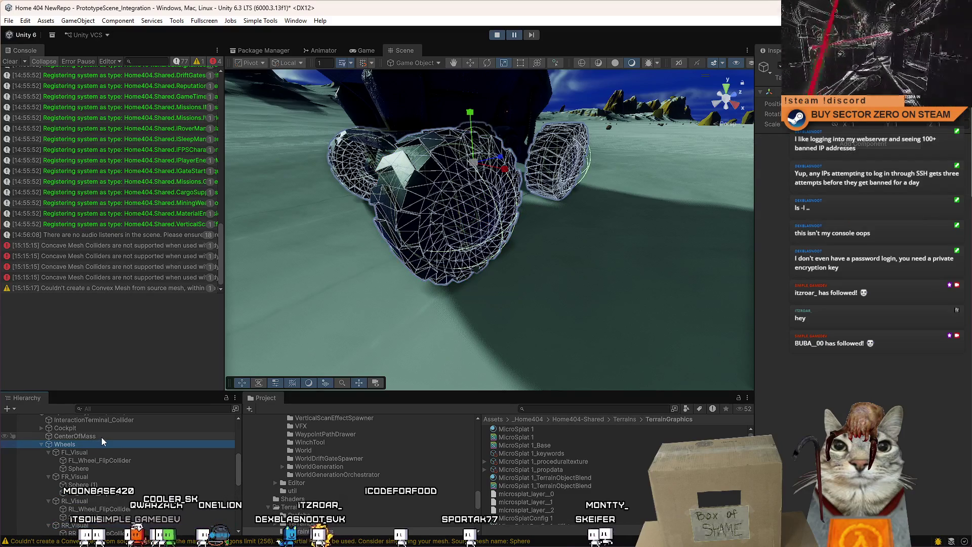
{"action": "right_click", "coordinate": [101, 436]}
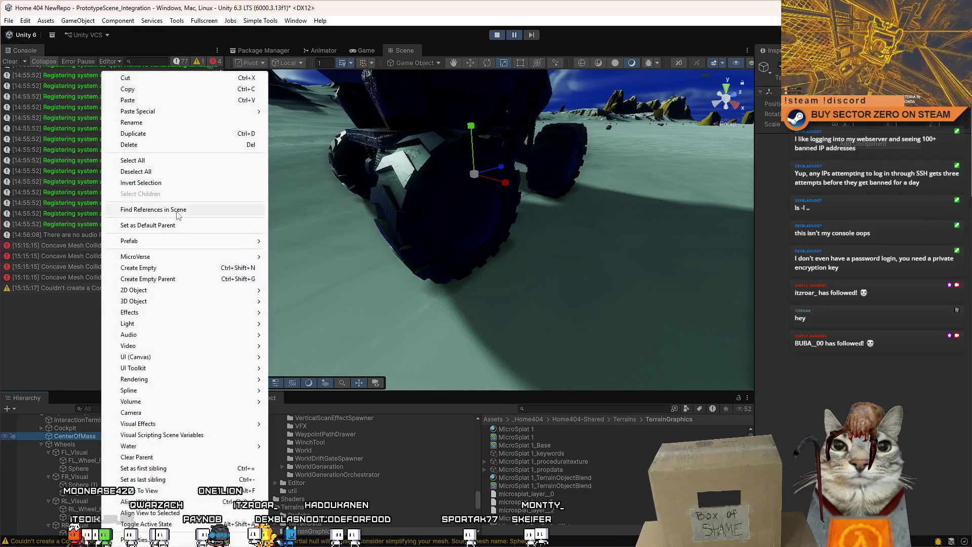
Create an empty child under CenterOfMass, add a Line Renderer to it, and return to Game view.
{"action": "left_click", "coordinate": [171, 267]}
{"action": "left_click", "coordinate": [886, 150]}
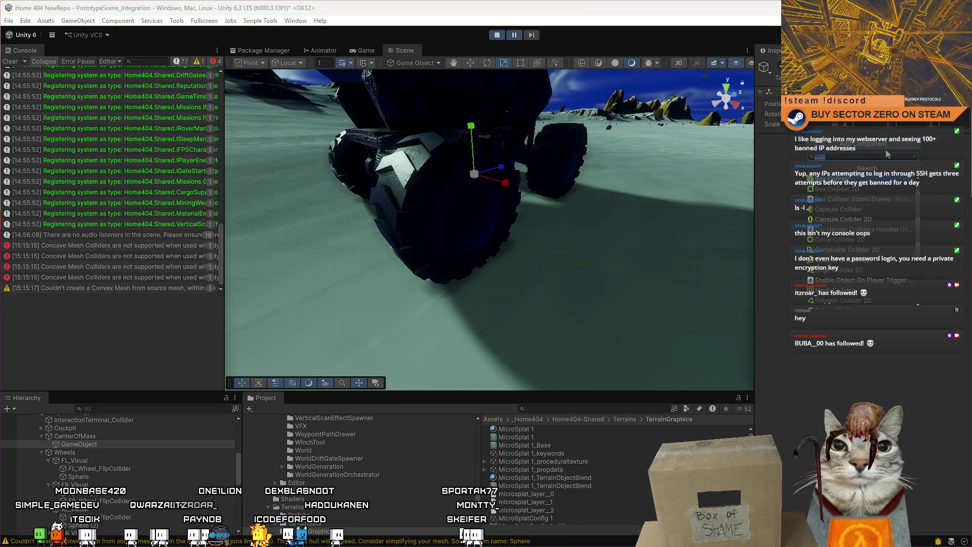
{"action": "type", "text": "line"}
{"action": "key", "text": "Return"}
{"action": "mouse_move", "coordinate": [445, 212]}
{"action": "left_mouse_down"}
{"action": "mouse_move", "coordinate": [409, 169]}
{"action": "mouse_move", "coordinate": [539, 209]}
{"action": "mouse_move", "coordinate": [445, 218]}
{"action": "mouse_move", "coordinate": [397, 284]}
{"action": "mouse_move", "coordinate": [533, 217]}
{"action": "left_mouse_up"}
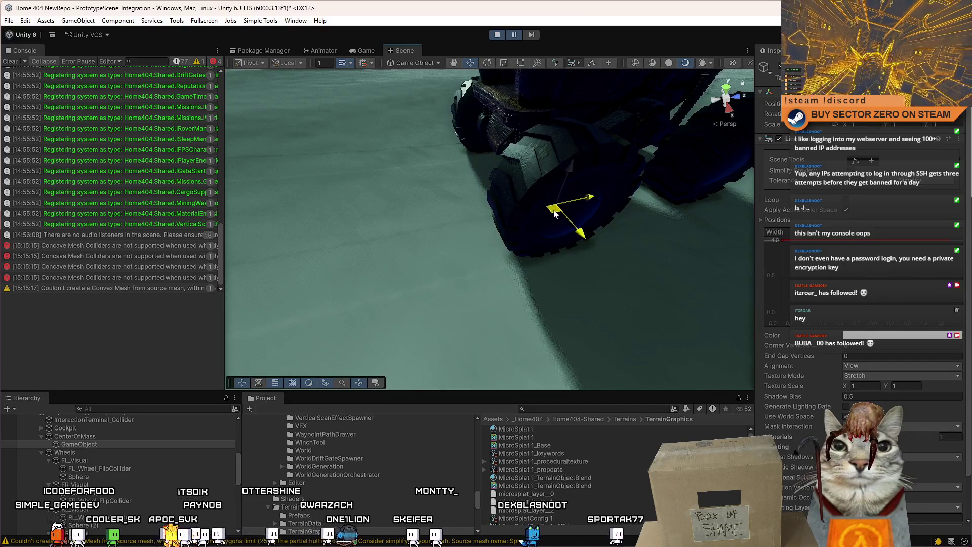
{"action": "key", "text": "ctrl+2"}
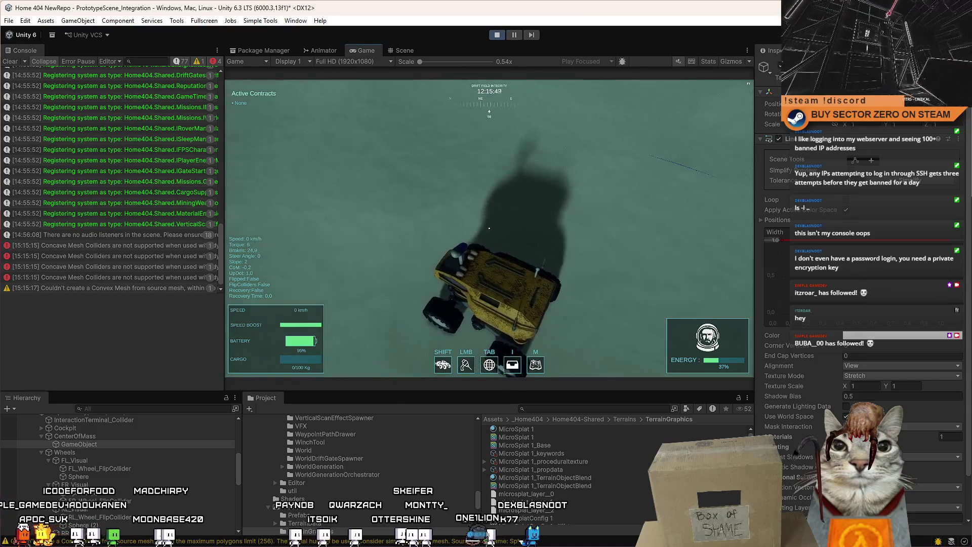
Scroll through the Line Renderer Inspector, then drive the rover forward while steering right.
{"action": "key", "text": "Escape"}
{"action": "key", "text": "Escape"}
{"action": "scroll", "coordinate": [968, 193], "scroll_direction": "down", "scroll_amount": 3}
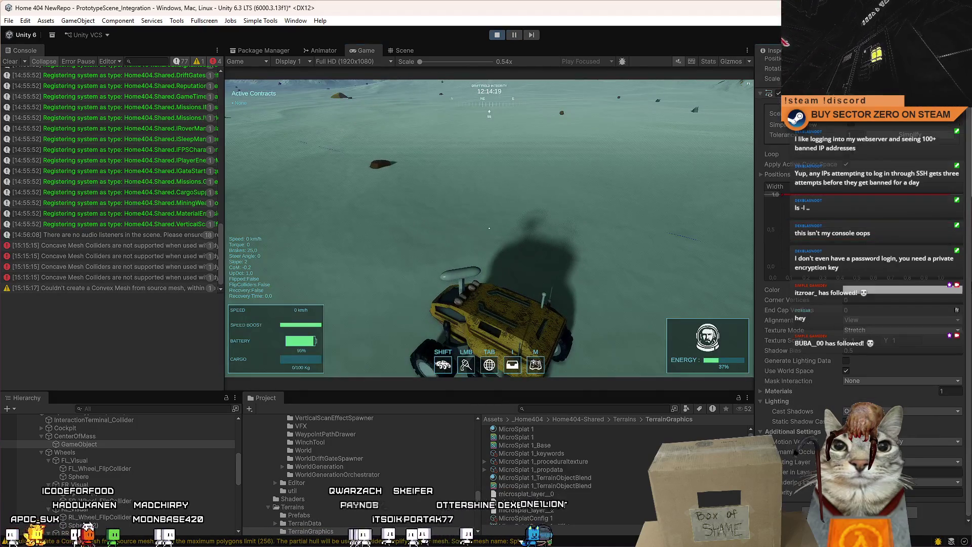
{"action": "scroll", "coordinate": [860, 304], "scroll_direction": "up", "scroll_amount": 2}
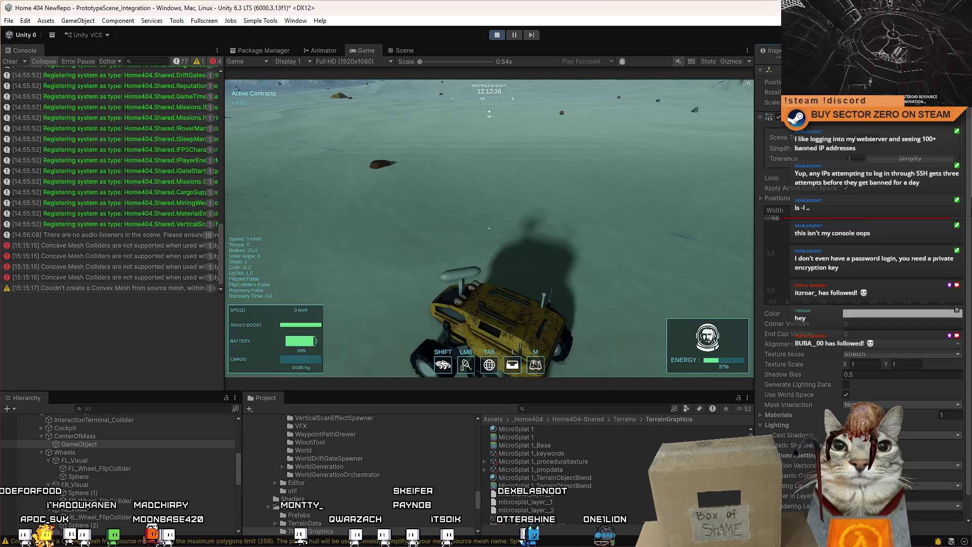
{"action": "scroll", "coordinate": [860, 303], "scroll_direction": "down", "scroll_amount": 2}
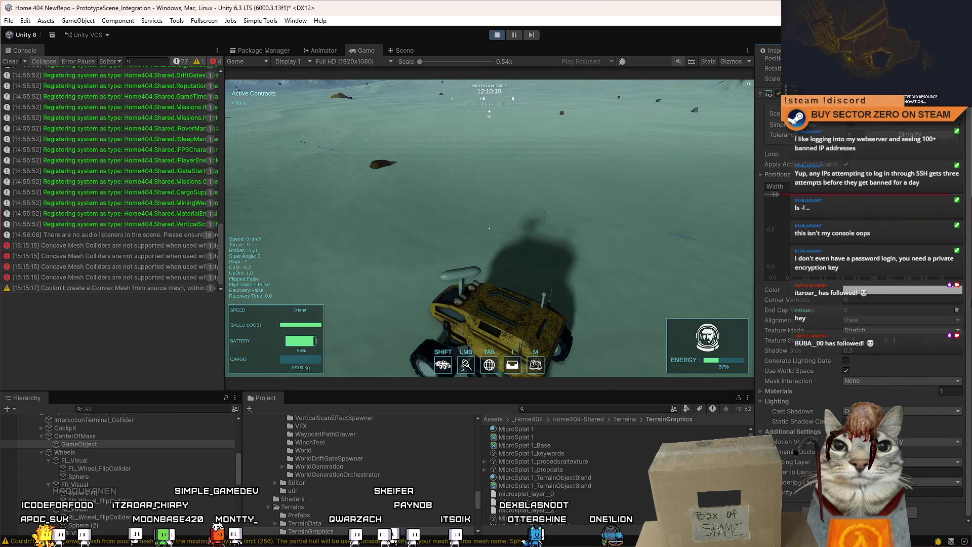
{"action": "key", "text": "w"}
{"action": "key", "text": "d"}
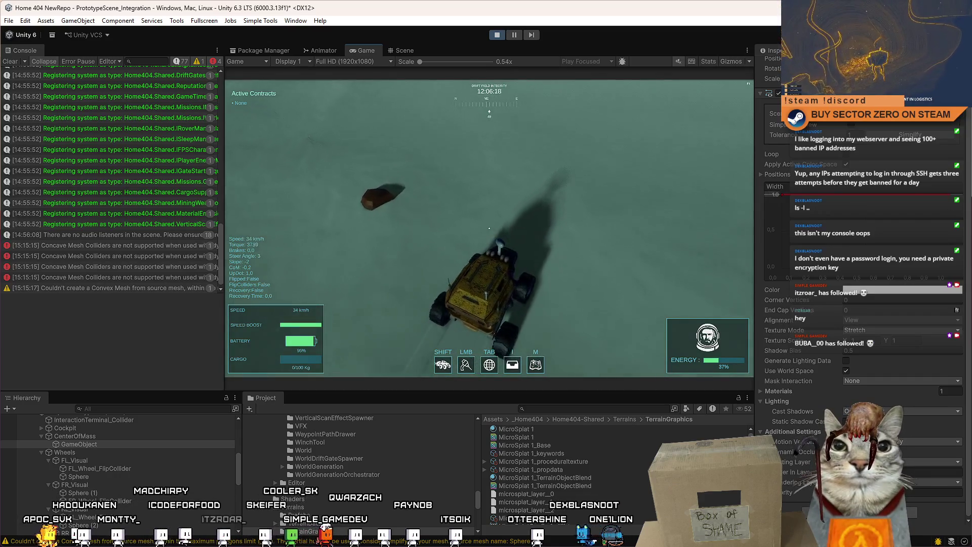
Pause play and remove the Line Renderer component from the wheel marker object.
{"action": "key", "text": "Escape"}
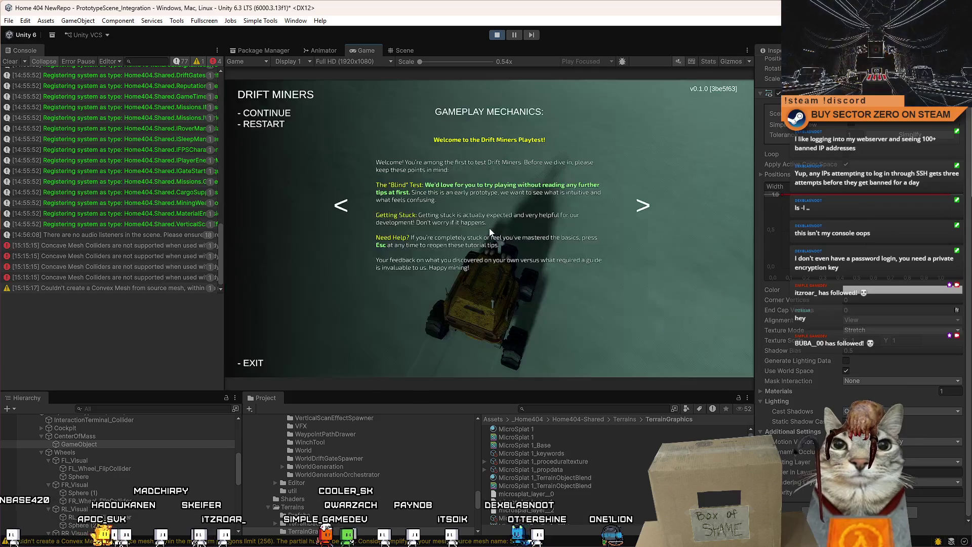
{"action": "left_click", "coordinate": [518, 33]}
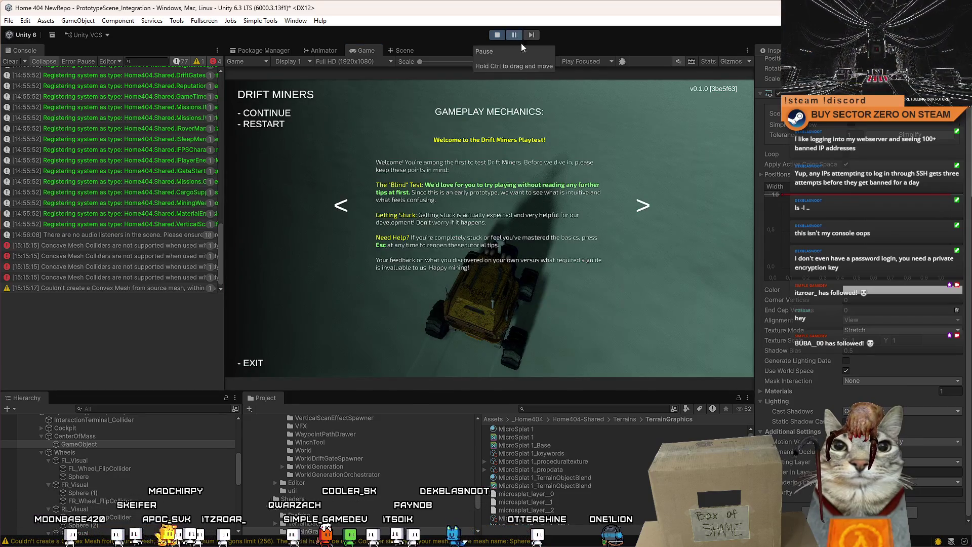
{"action": "scroll", "coordinate": [873, 214], "scroll_direction": "up", "scroll_amount": 5}
{"action": "right_click", "coordinate": [801, 139]}
{"action": "left_click", "coordinate": [839, 156]}
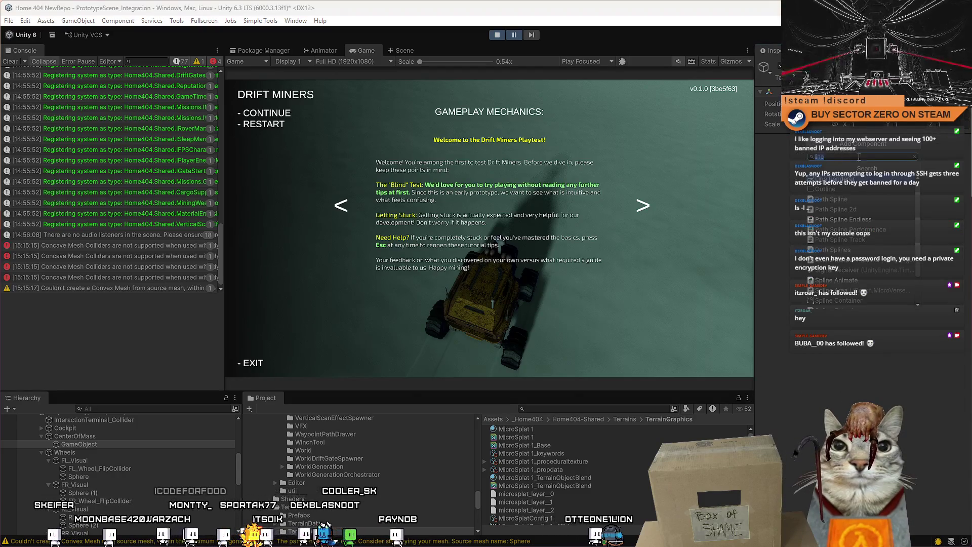
Add a Trail Renderer component via the 'trail' search, then resume play and dismiss the tutorial.
{"action": "left_click", "coordinate": [861, 144]}
{"action": "type", "text": "lin"}
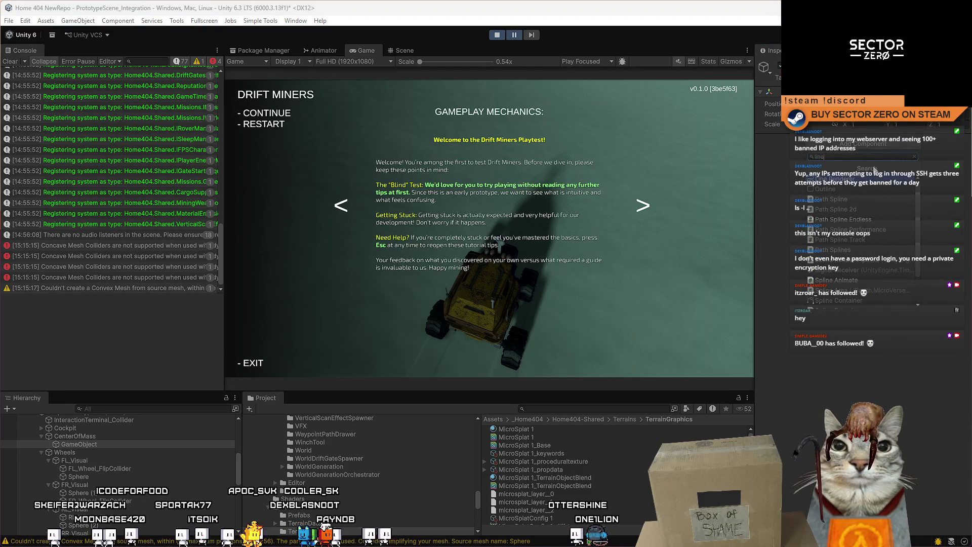
{"action": "key", "text": "BackSpace"}
{"action": "key", "text": "BackSpace"}
{"action": "key", "text": "BackSpace"}
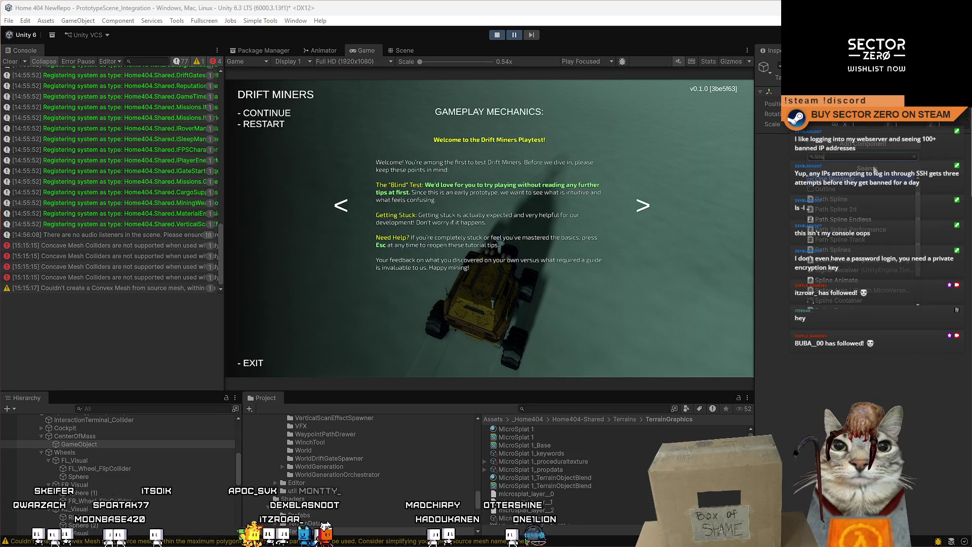
{"action": "type", "text": "path"}
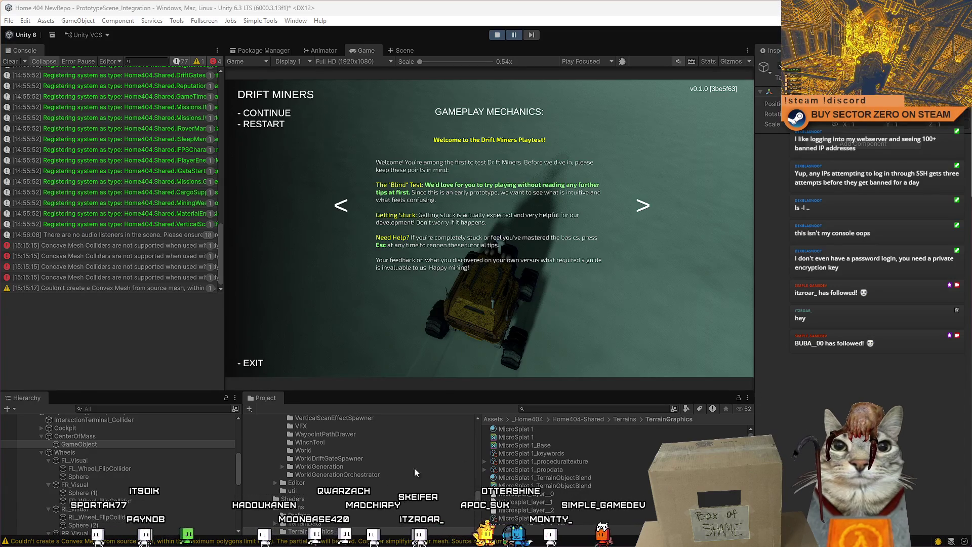
{"action": "left_click", "coordinate": [861, 146]}
{"action": "type", "text": "trail"}
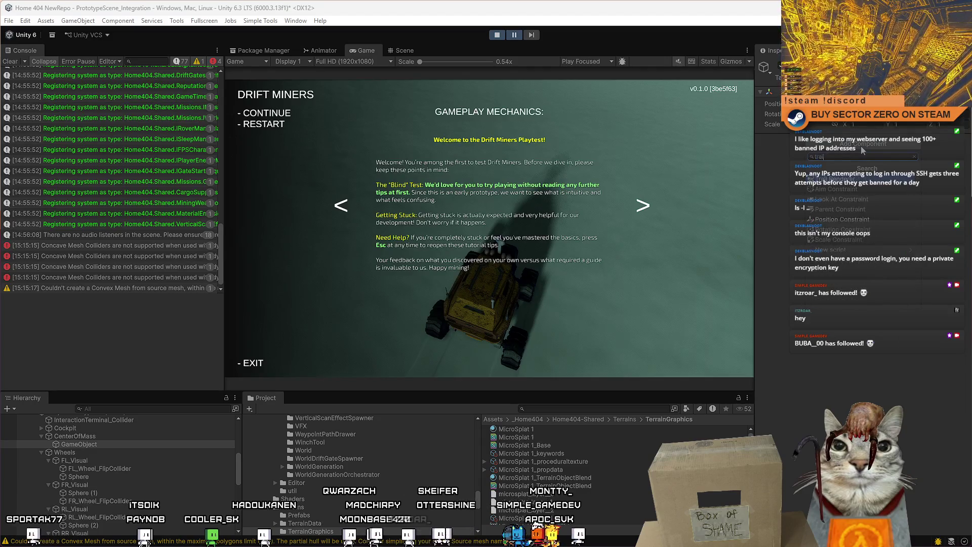
{"action": "key", "text": "Return"}
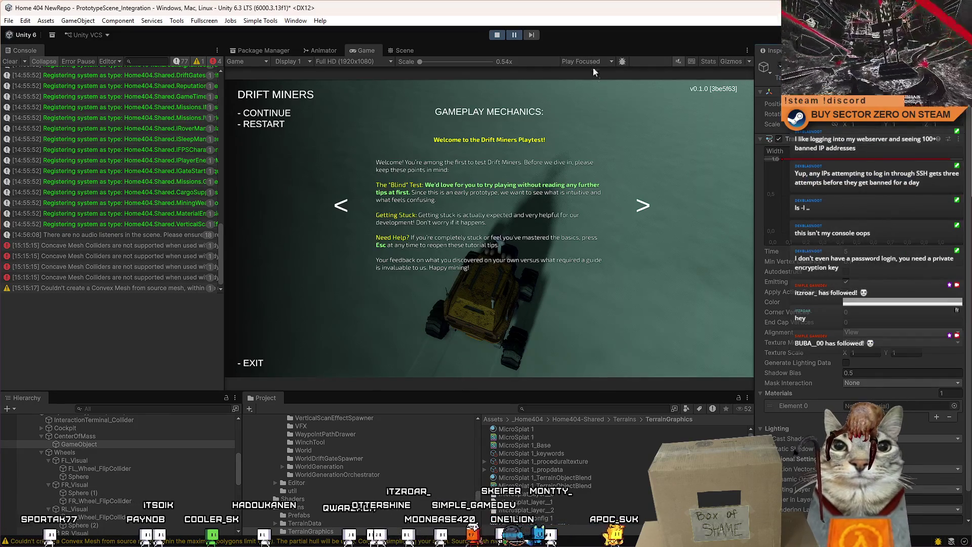
{"action": "left_click", "coordinate": [514, 39]}
{"action": "left_click", "coordinate": [463, 96]}
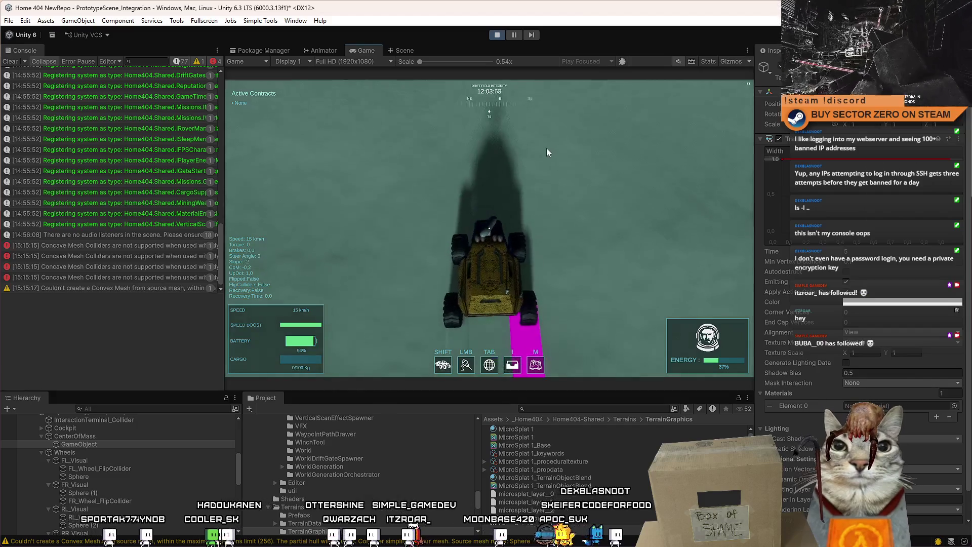
Drive the rover up to speed through right and left turns, brake, and open the pause menu.
{"action": "key", "text": "Escape"}
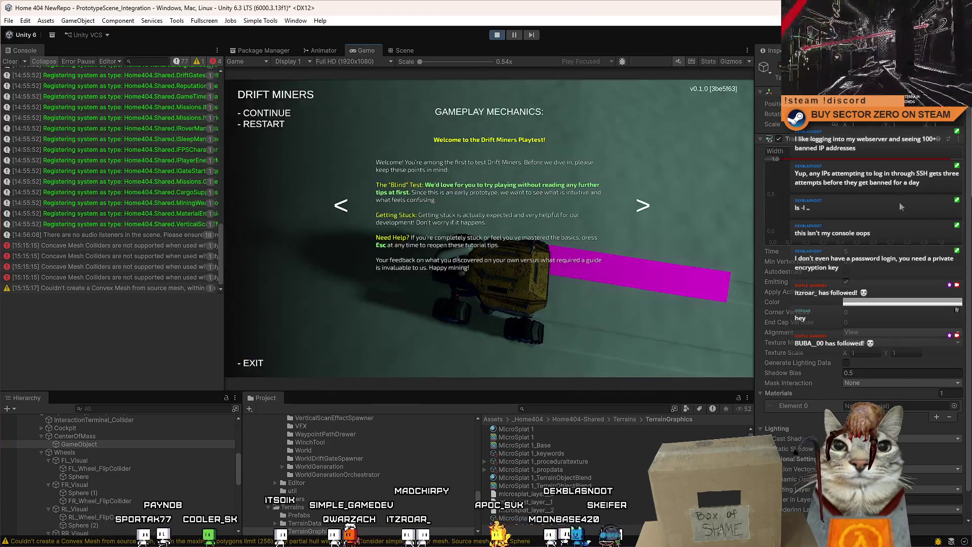
{"action": "key", "text": "Escape"}
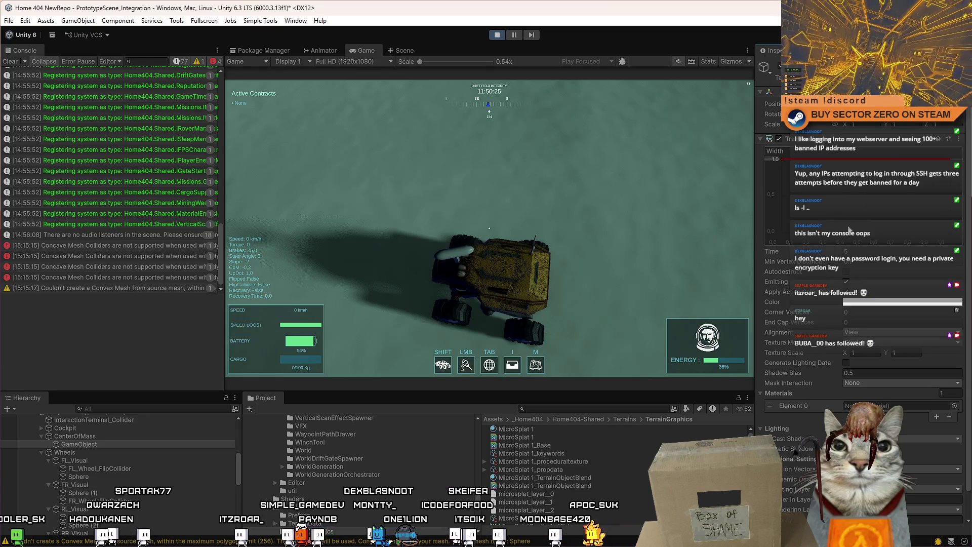
{"action": "key", "text": "w"}
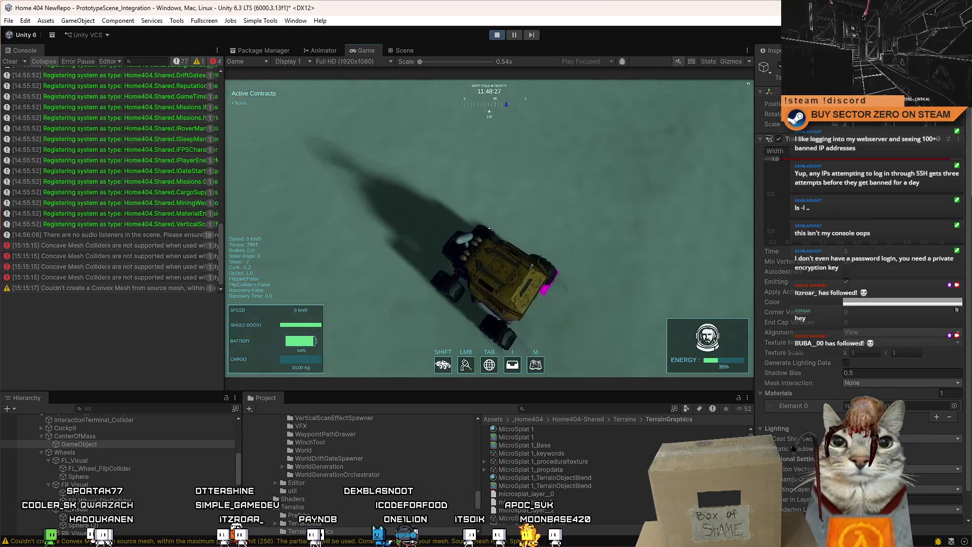
{"action": "key", "text": "d"}
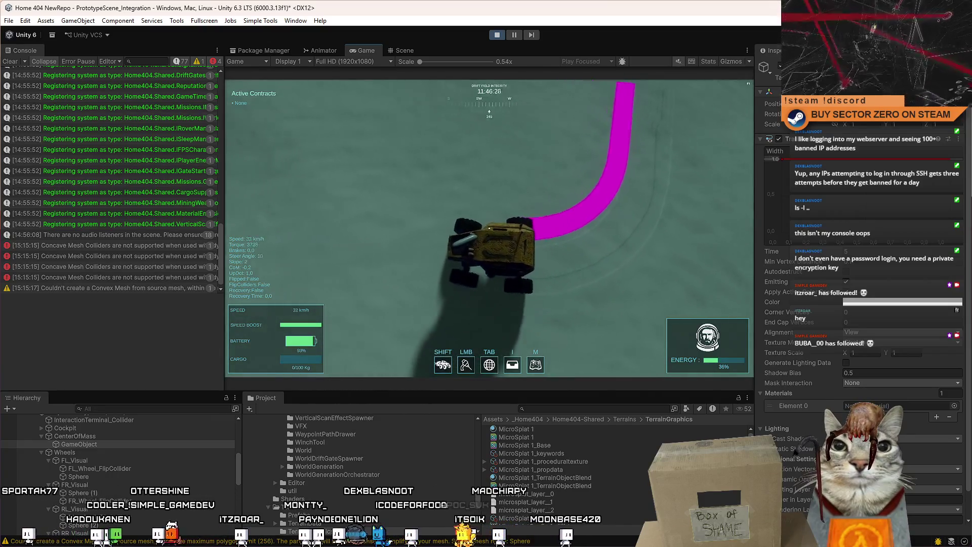
{"action": "key", "text": "a"}
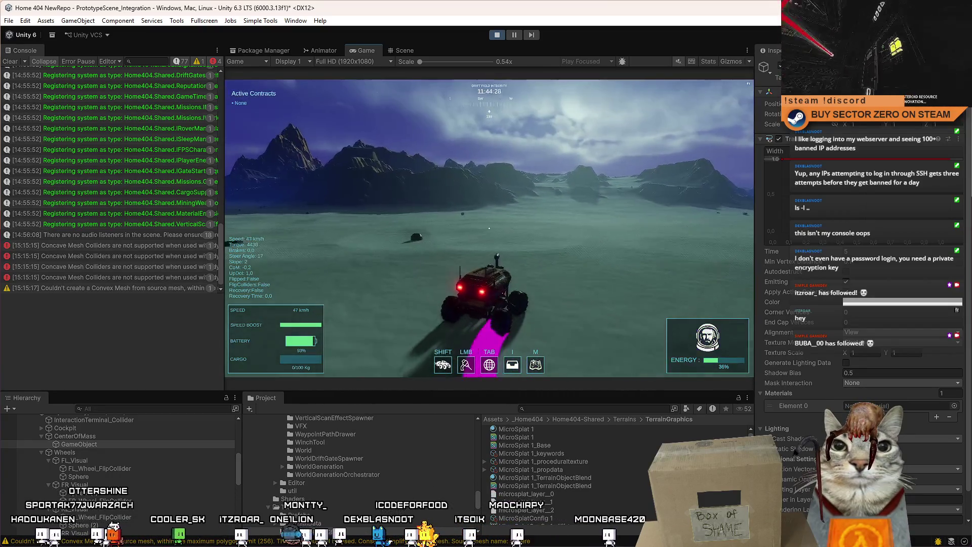
{"action": "key", "text": "w"}
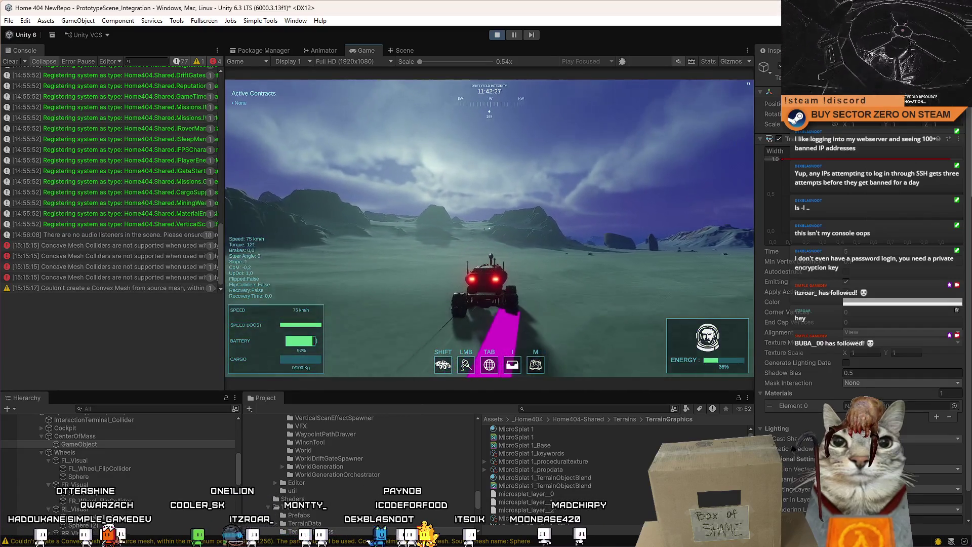
{"action": "key", "text": "s"}
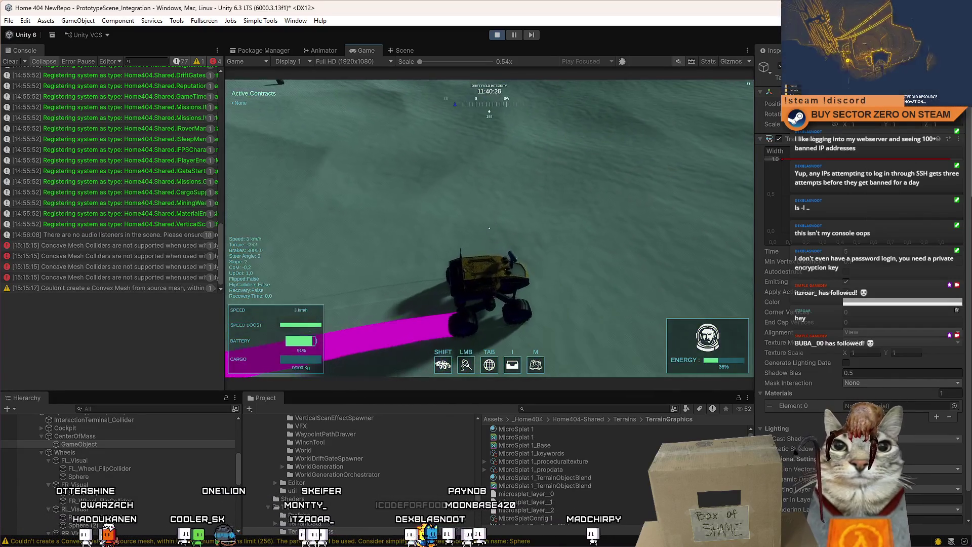
{"action": "key", "text": "Escape"}
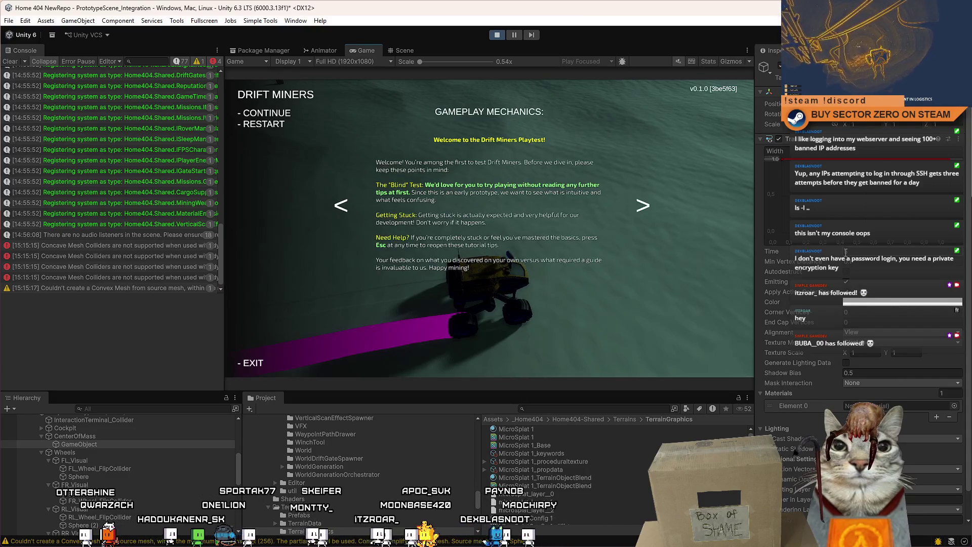
Resume driving forward into a left turn, then reopen the pause menu.
{"action": "key", "text": "Escape"}
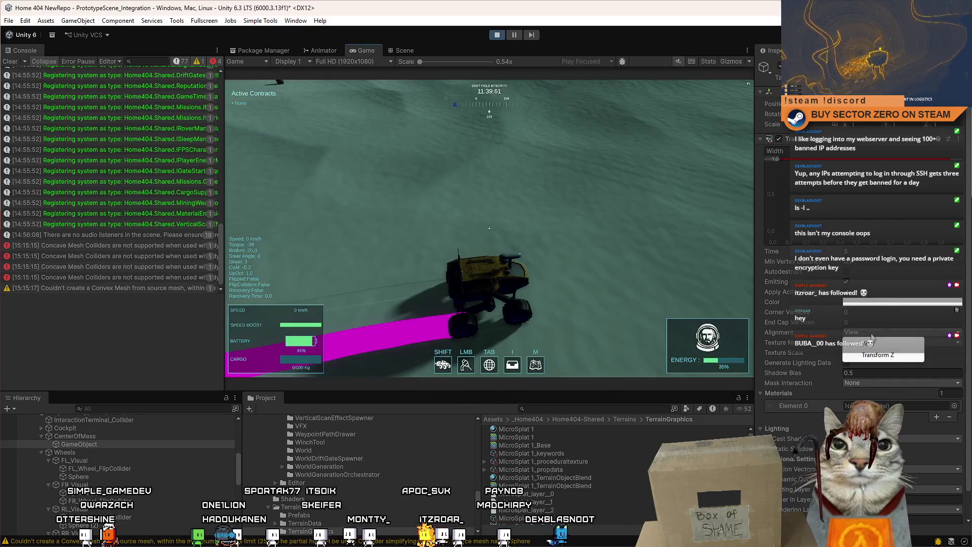
{"action": "key", "text": "w"}
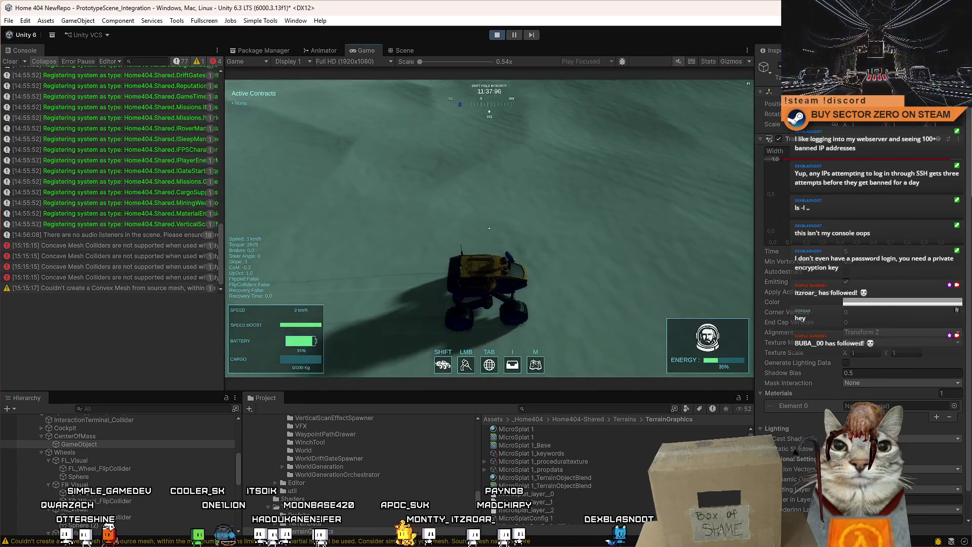
{"action": "key", "text": "a"}
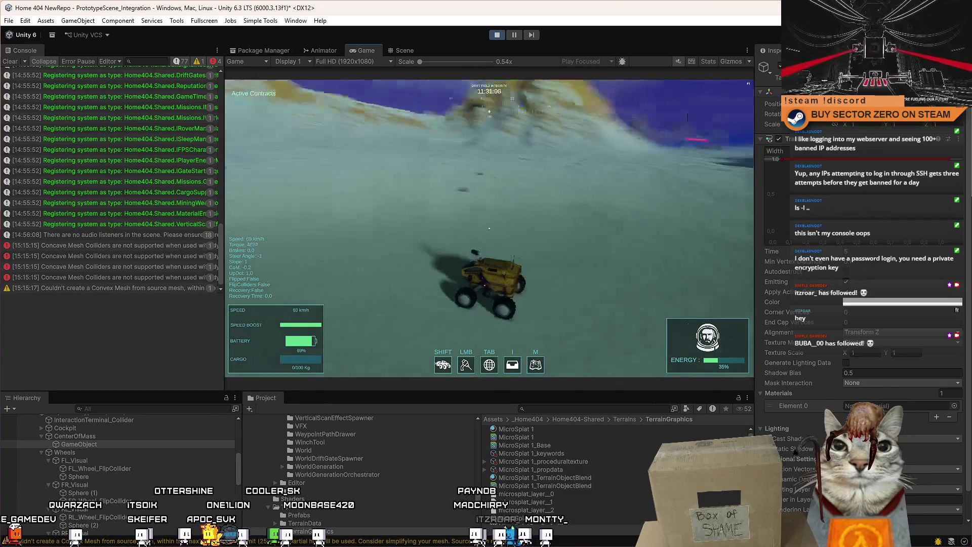
{"action": "key", "text": "Escape"}
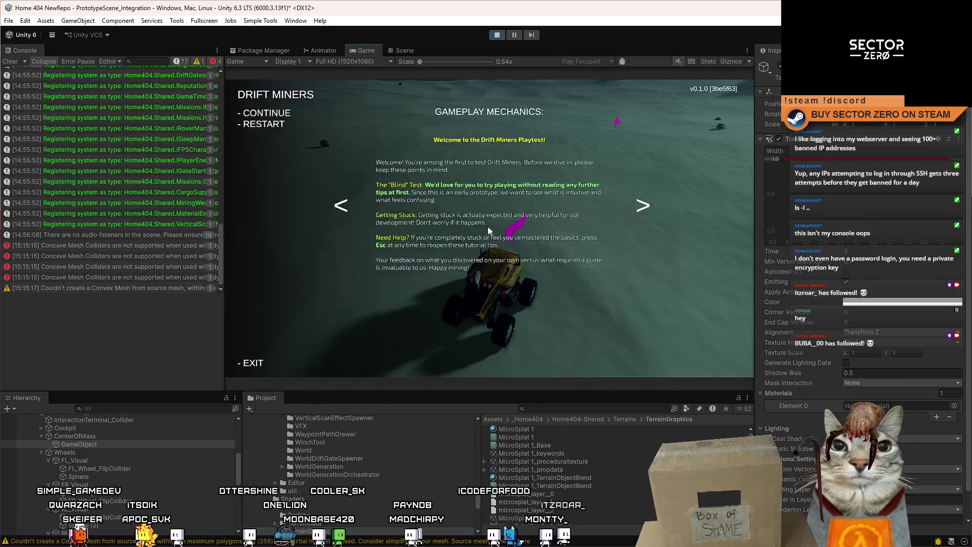
Restart the run and rotate the trail emitter at the rover's rear wheel using the Rotate tool.
{"action": "left_click", "coordinate": [358, 122]}
{"action": "left_click", "coordinate": [405, 50]}
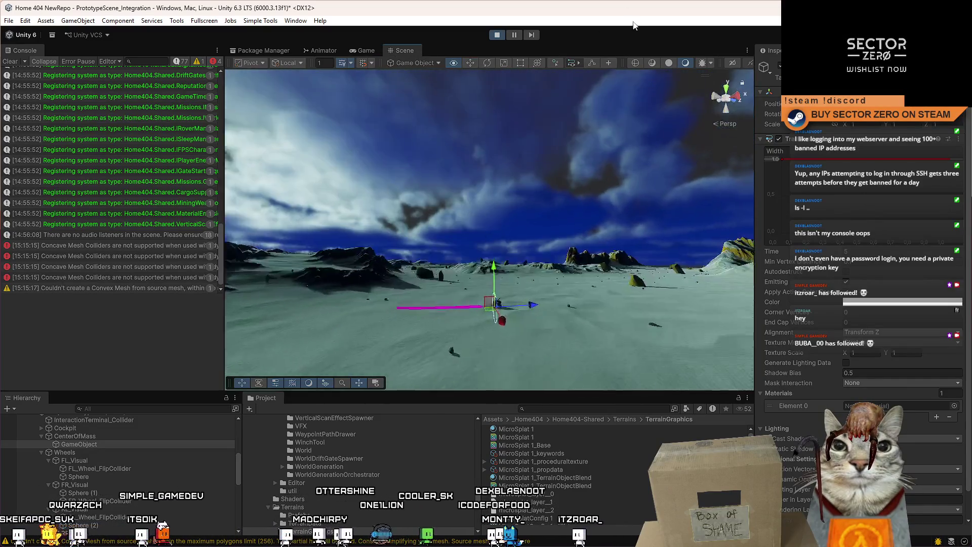
{"action": "key", "text": "f"}
{"action": "mouse_move", "coordinate": [659, 152]}
{"action": "left_mouse_down"}
{"action": "mouse_move", "coordinate": [716, 190]}
{"action": "mouse_move", "coordinate": [785, 170]}
{"action": "left_mouse_up"}
{"action": "scroll", "coordinate": [534, 183], "scroll_direction": "up", "scroll_amount": 5}
{"action": "key", "text": "e"}
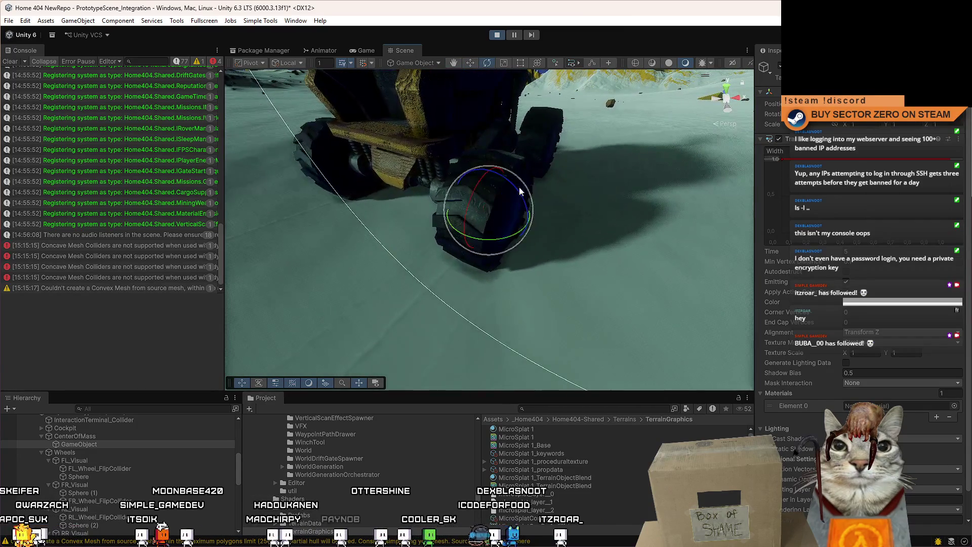
{"action": "left_click_drag", "start_coordinate": [514, 186], "coordinate": [469, 170]}
{"action": "left_click_drag", "start_coordinate": [393, 144], "coordinate": [330, 135]}
{"action": "left_click", "coordinate": [369, 49]}
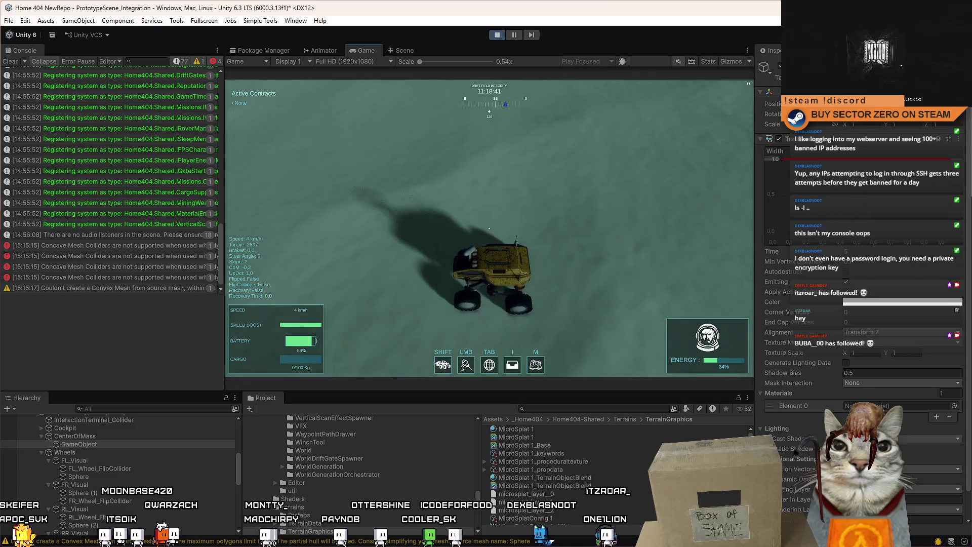
Drive the rover forward, then pause and orbit the Scene view behind it.
{"action": "key", "text": "w"}
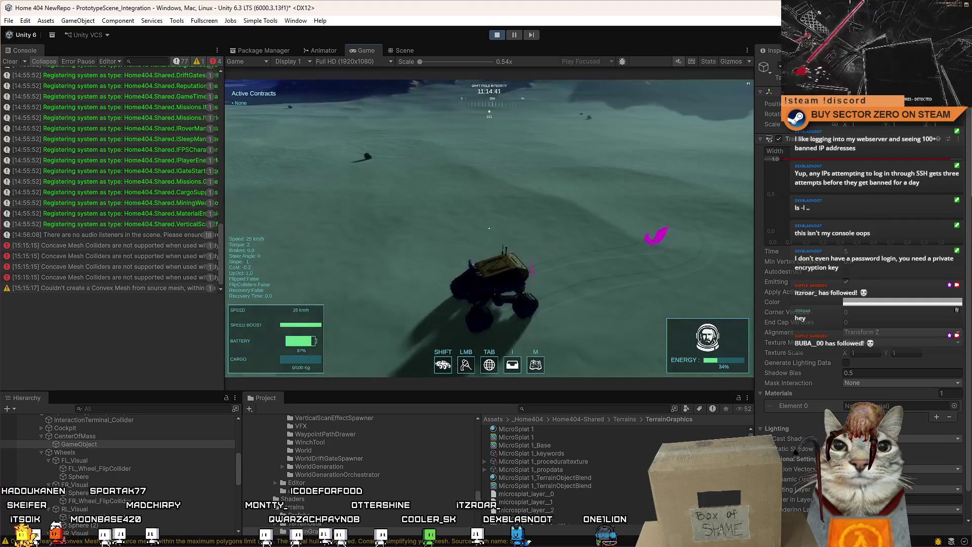
{"action": "key", "text": "w"}
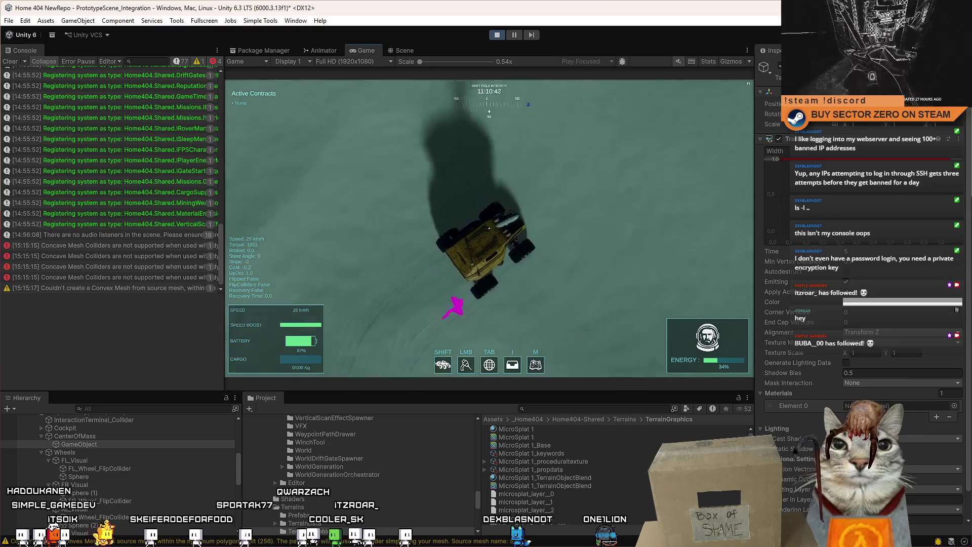
{"action": "key", "text": "Escape"}
{"action": "key", "text": "Escape"}
{"action": "left_click", "coordinate": [401, 51]}
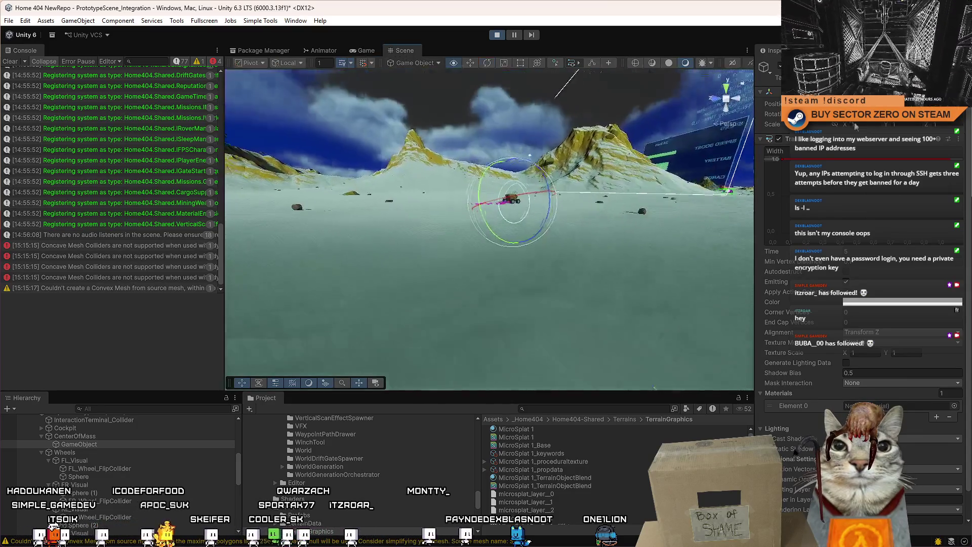
{"action": "mouse_move", "coordinate": [487, 204]}
{"action": "left_mouse_down"}
{"action": "mouse_move", "coordinate": [471, 152]}
{"action": "mouse_move", "coordinate": [508, 128]}
{"action": "left_mouse_up"}
Reparent the trail GameObject from CenterOfMass to directly under SimplePrototypeCar(Clone).
{"action": "key", "text": "ctrl+2"}
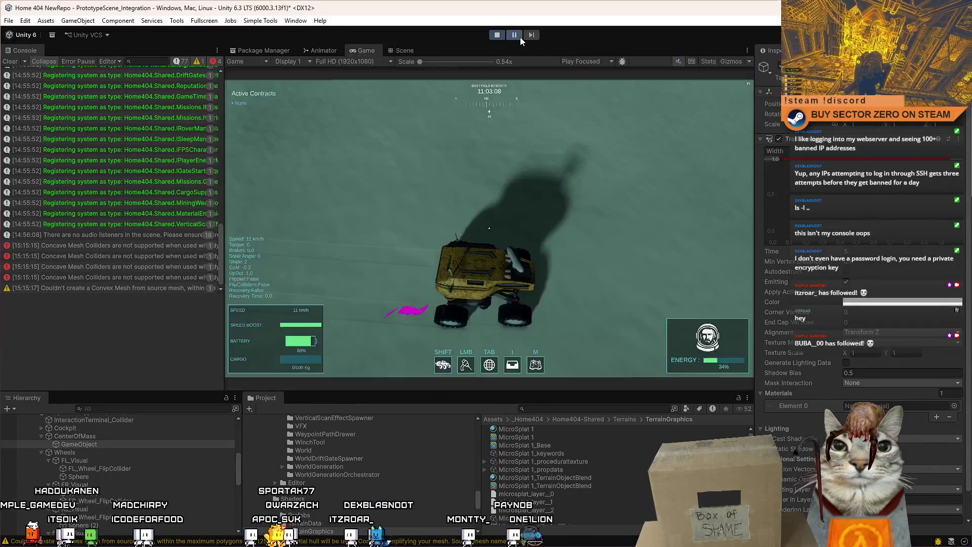
{"action": "scroll", "coordinate": [103, 461], "scroll_direction": "up", "scroll_amount": 3}
{"action": "left_click", "coordinate": [102, 473]}
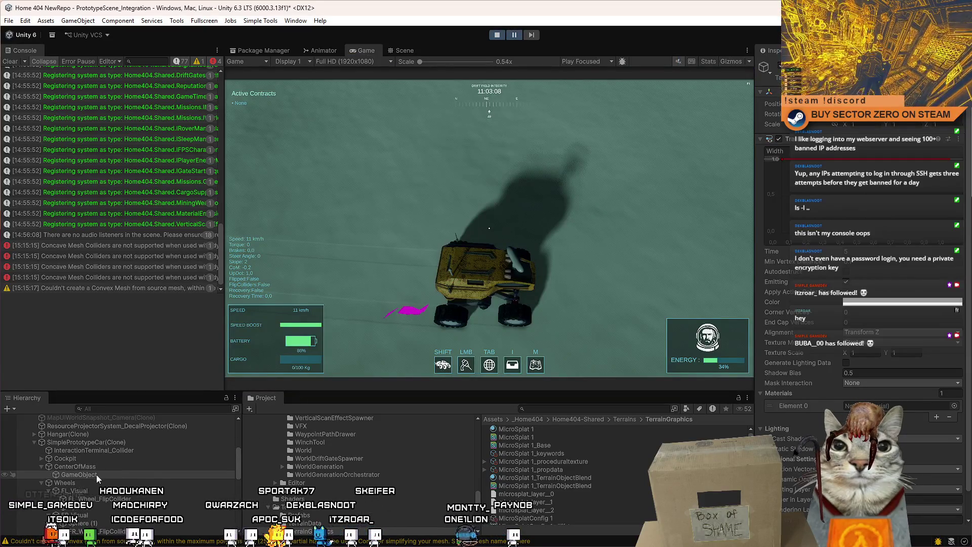
{"action": "left_click_drag", "start_coordinate": [101, 470], "coordinate": [108, 447]}
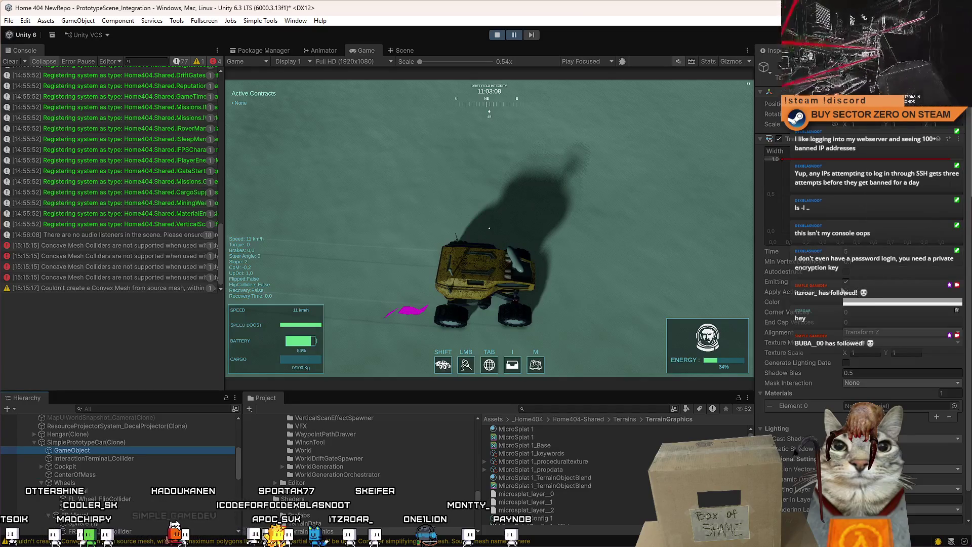
{"action": "left_click", "coordinate": [572, 123]}
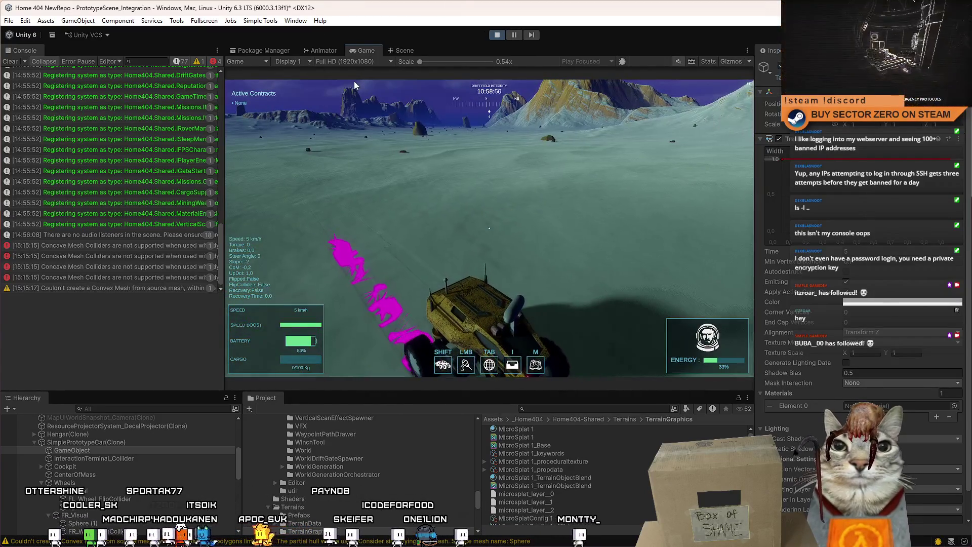
Change the Trail Renderer's Alignment from Transform Z to View.
{"action": "key", "text": "Escape"}
{"action": "key", "text": "Escape"}
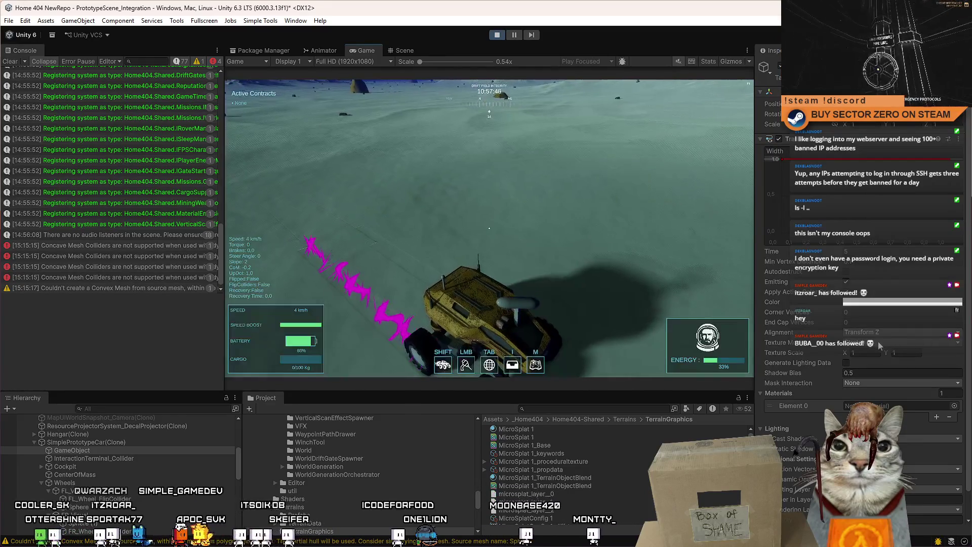
{"action": "left_click", "coordinate": [885, 333]}
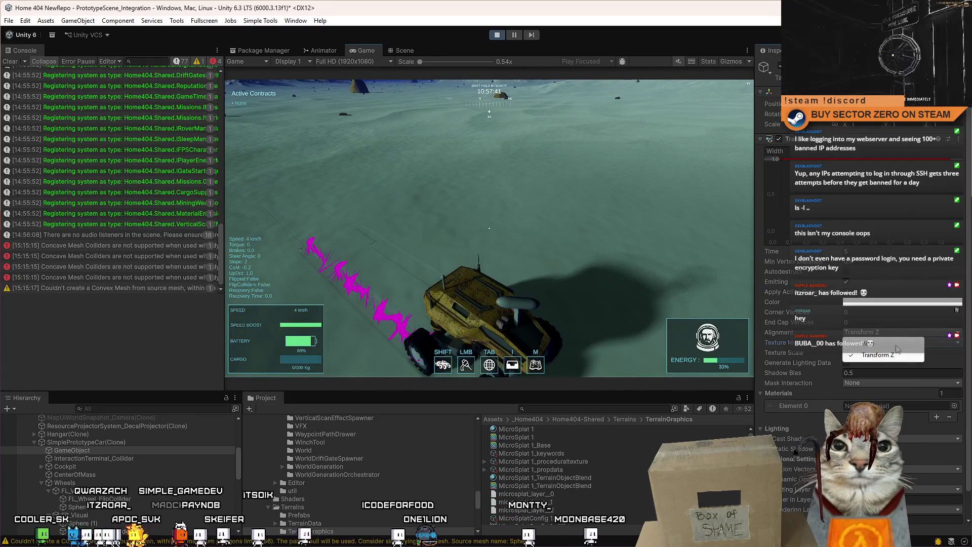
{"action": "left_click", "coordinate": [896, 346]}
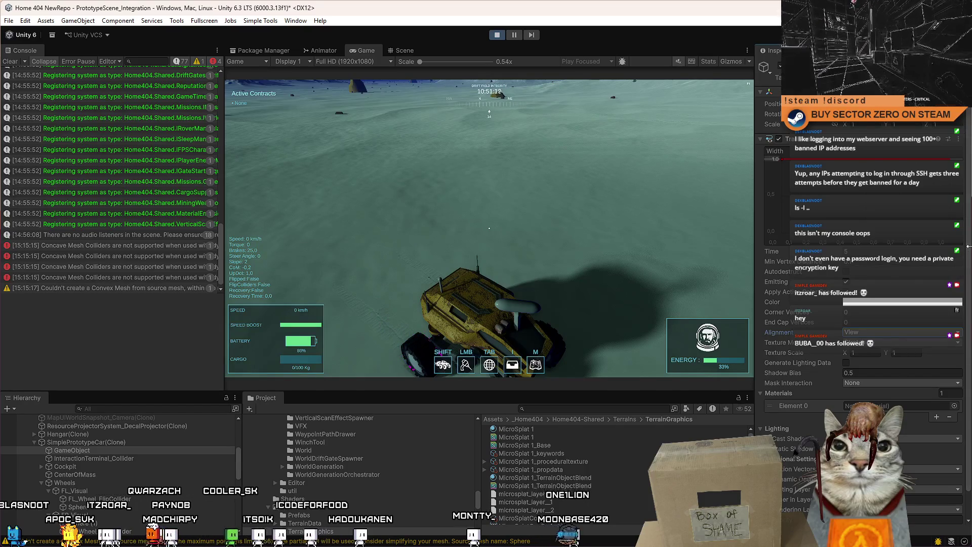
{"action": "scroll", "coordinate": [968, 252], "scroll_direction": "down", "scroll_amount": 2}
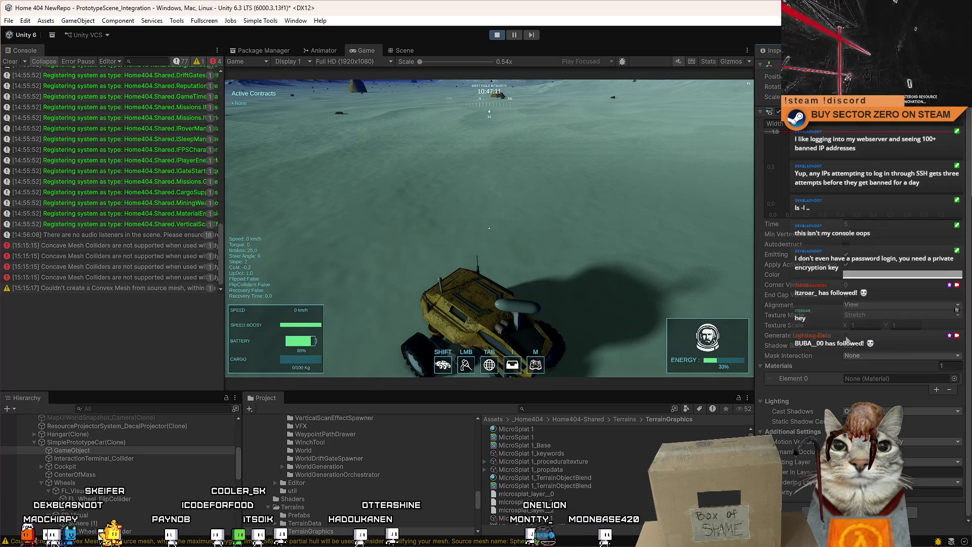
Drive the rover forward and left to lay a flat magenta ribbon, then open the trail's material picker.
{"action": "key", "text": "w"}
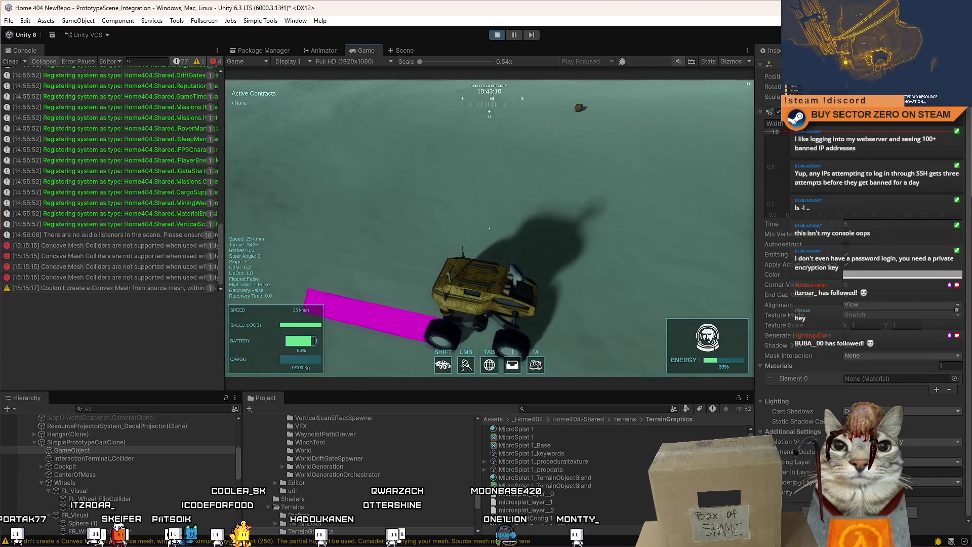
{"action": "key", "text": "w"}
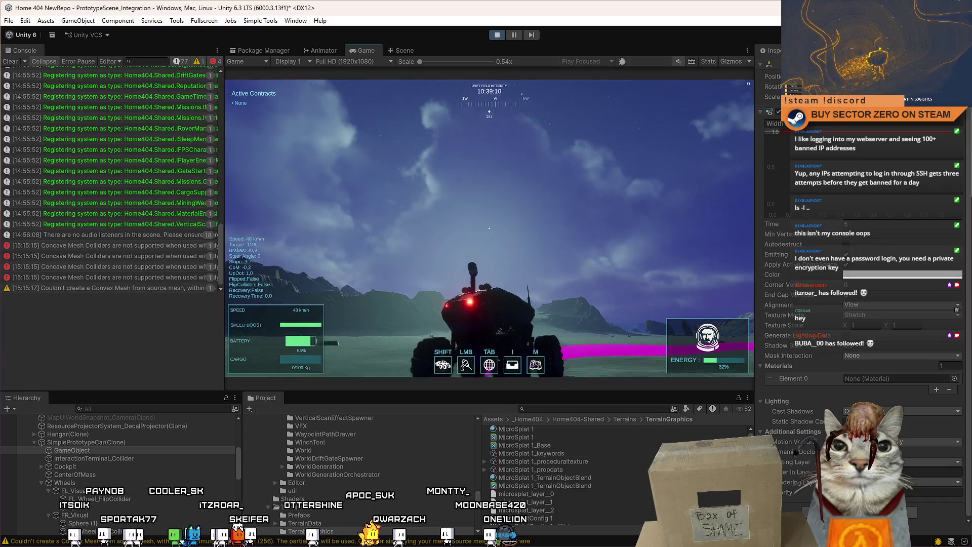
{"action": "key", "text": "a"}
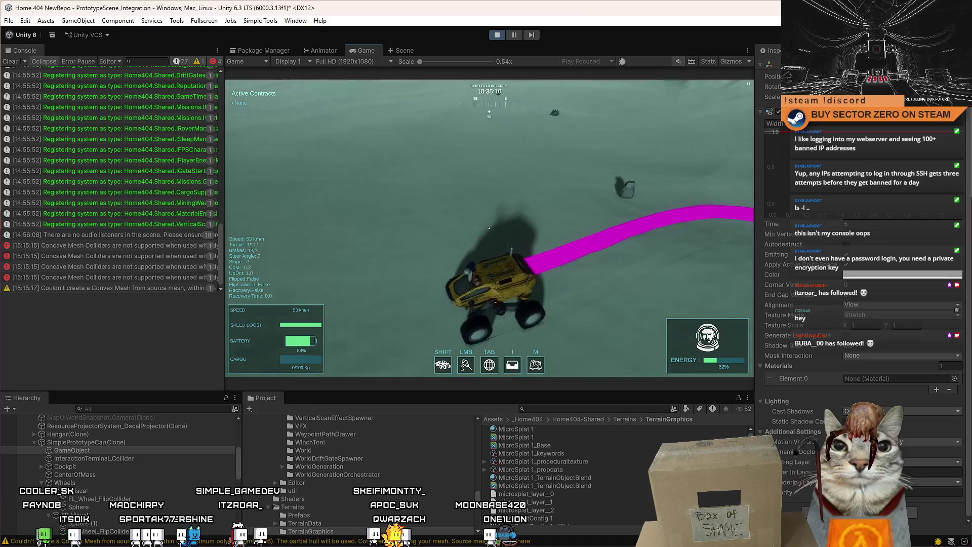
{"action": "key", "text": "Escape"}
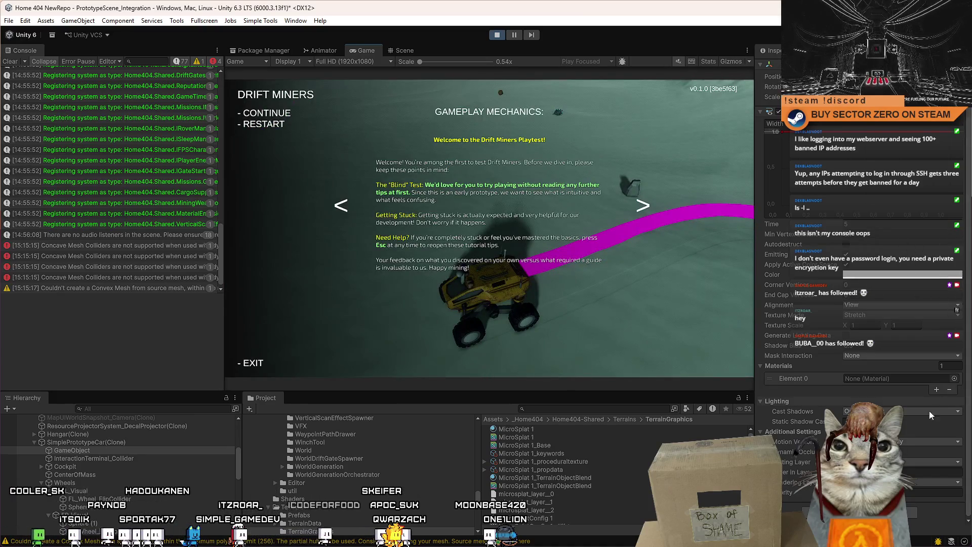
{"action": "left_click", "coordinate": [954, 379]}
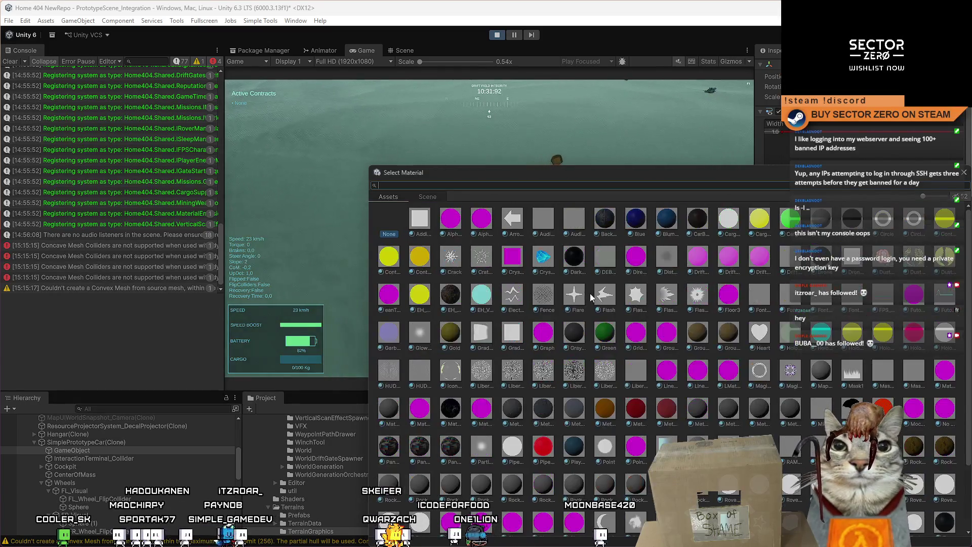
Try the Crater and then the Flare material on the trail.
{"action": "scroll", "coordinate": [557, 288], "scroll_direction": "up", "scroll_amount": 2, "text": "ctrl"}
{"action": "left_click_drag", "start_coordinate": [529, 164], "coordinate": [546, 298]}
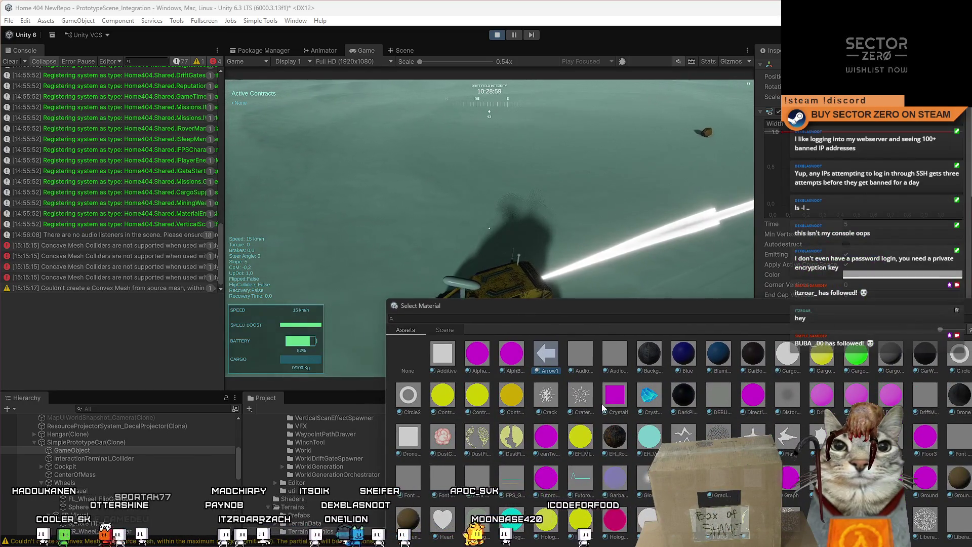
{"action": "left_click", "coordinate": [586, 398]}
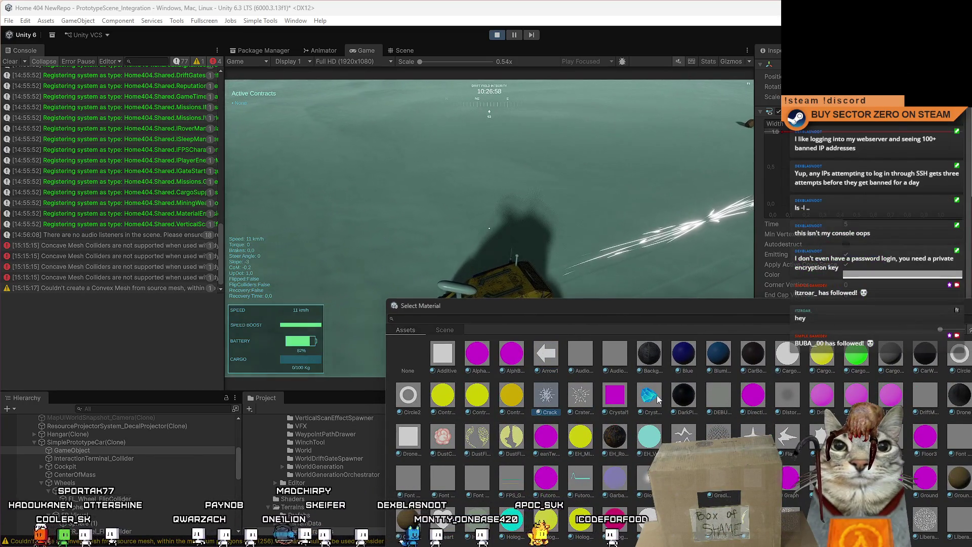
{"action": "left_click", "coordinate": [685, 435]}
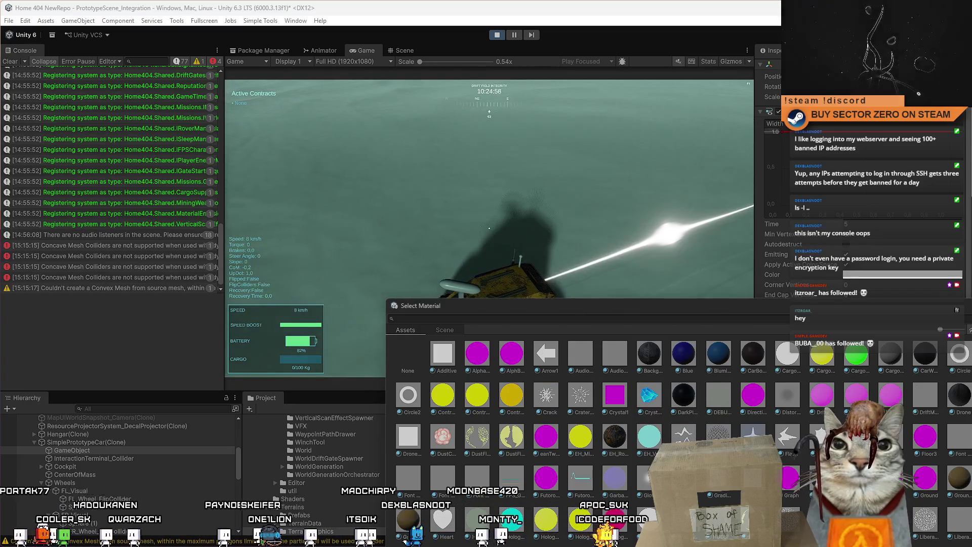
{"action": "left_click_drag", "start_coordinate": [919, 311], "coordinate": [522, 347]}
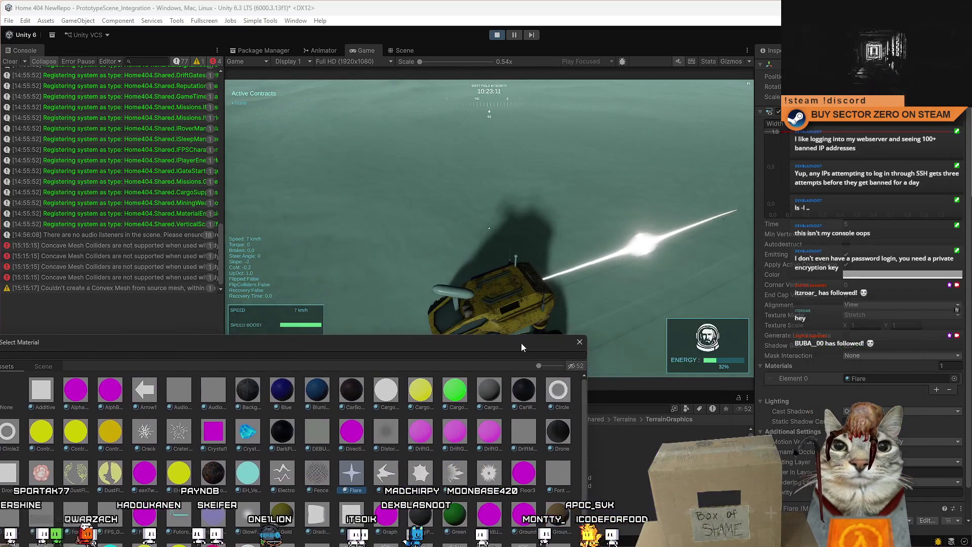
{"action": "left_click", "coordinate": [580, 343]}
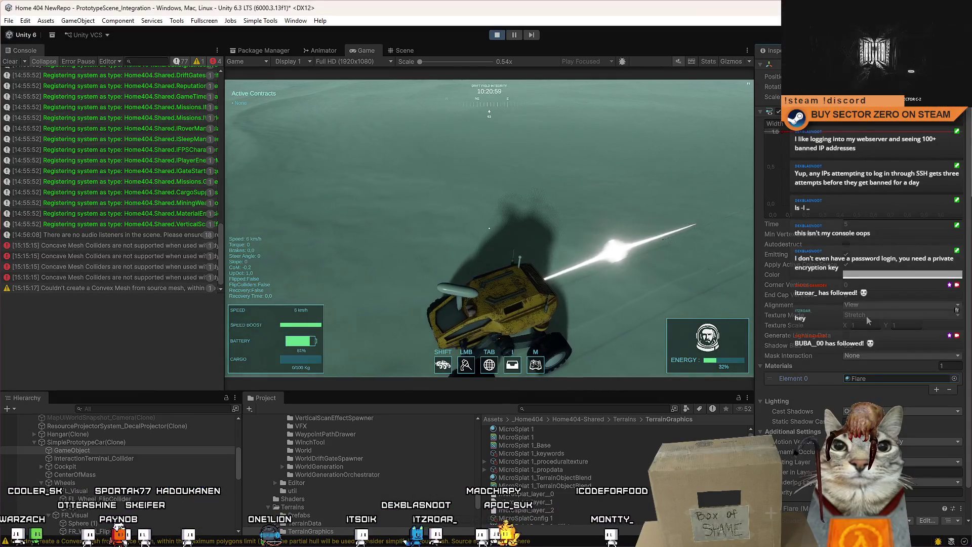
Set Texture Mode to Tile and apply SpaceLineGlowMaterial to the trail.
{"action": "left_click", "coordinate": [889, 339]}
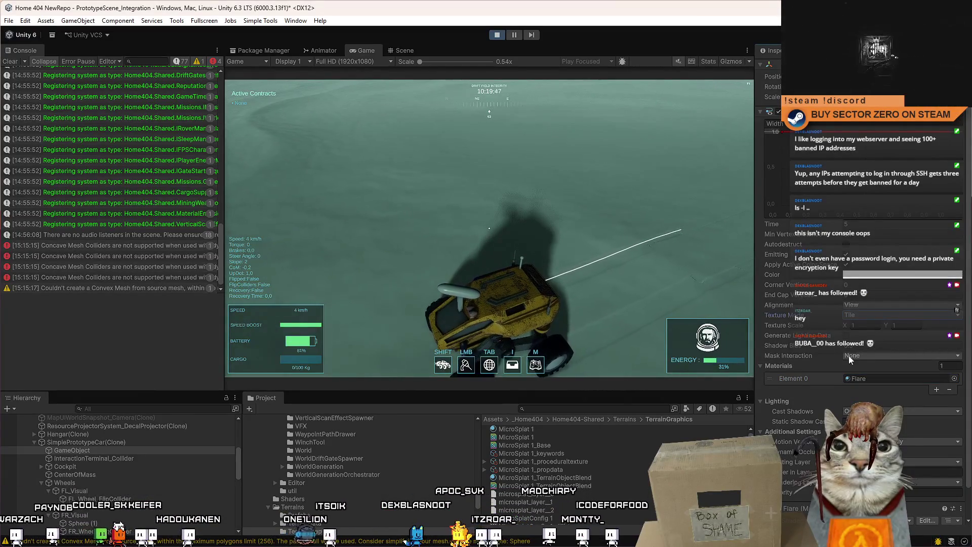
{"action": "left_click", "coordinate": [954, 379]}
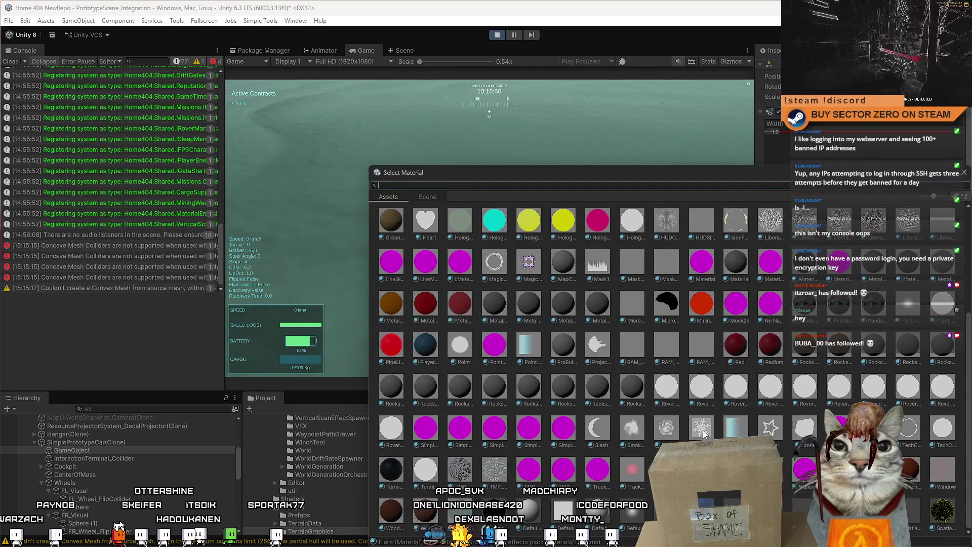
{"action": "double_click", "coordinate": [738, 430]}
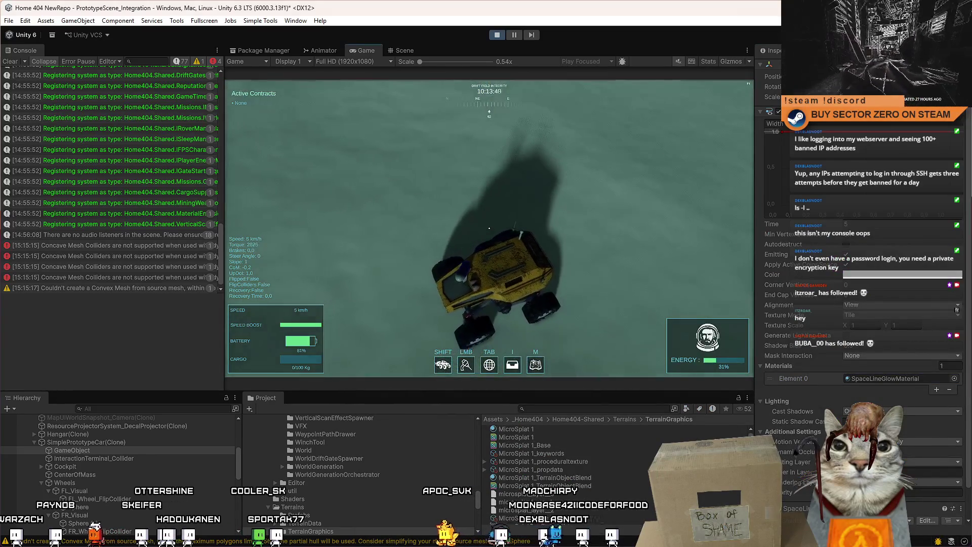
{"action": "key", "text": "Escape"}
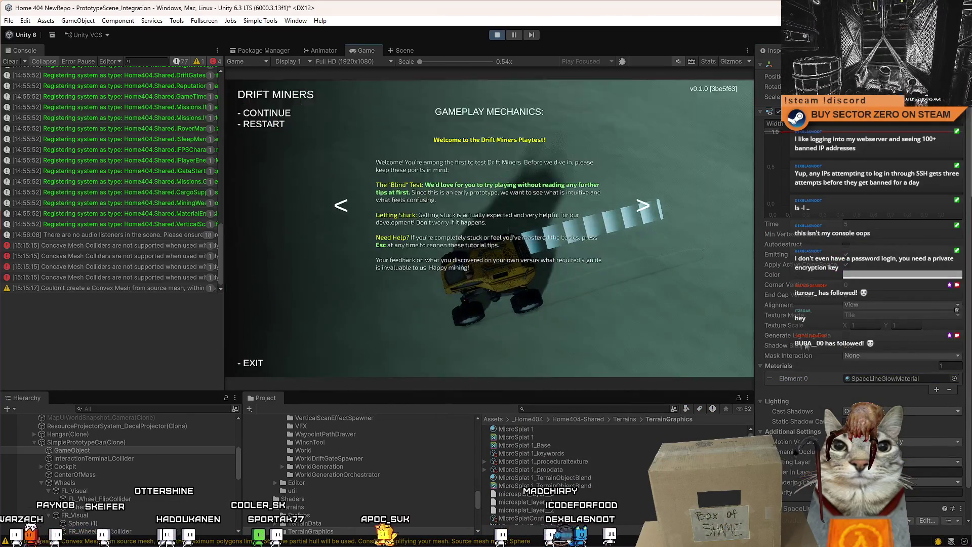
Switch the trail's Texture Mode back to Stretch and resume driving.
{"action": "left_click", "coordinate": [864, 314]}
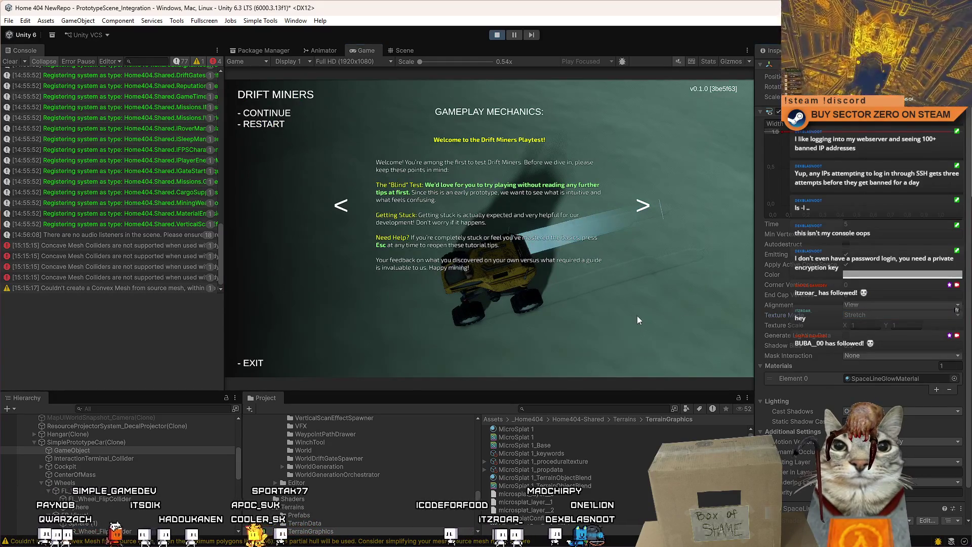
{"action": "key", "text": "Escape"}
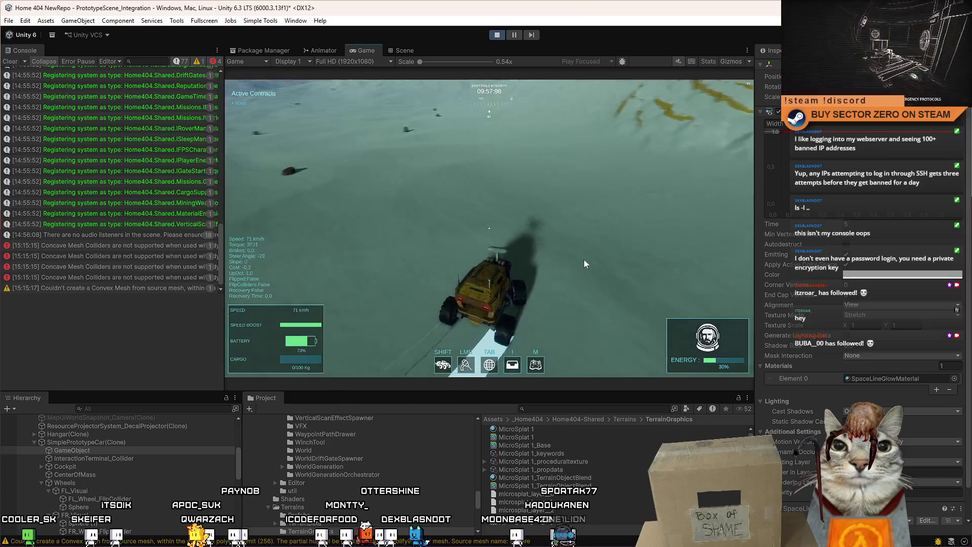
Lower the end key of the trail's Width curve to about 0.973.
{"action": "key", "text": "Escape"}
{"action": "key", "text": "Escape"}
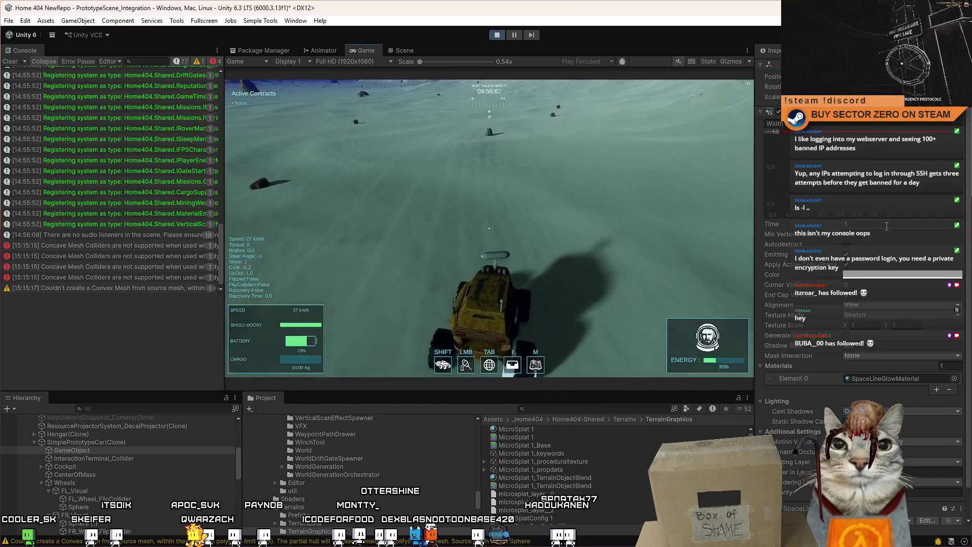
{"action": "key", "text": "Escape"}
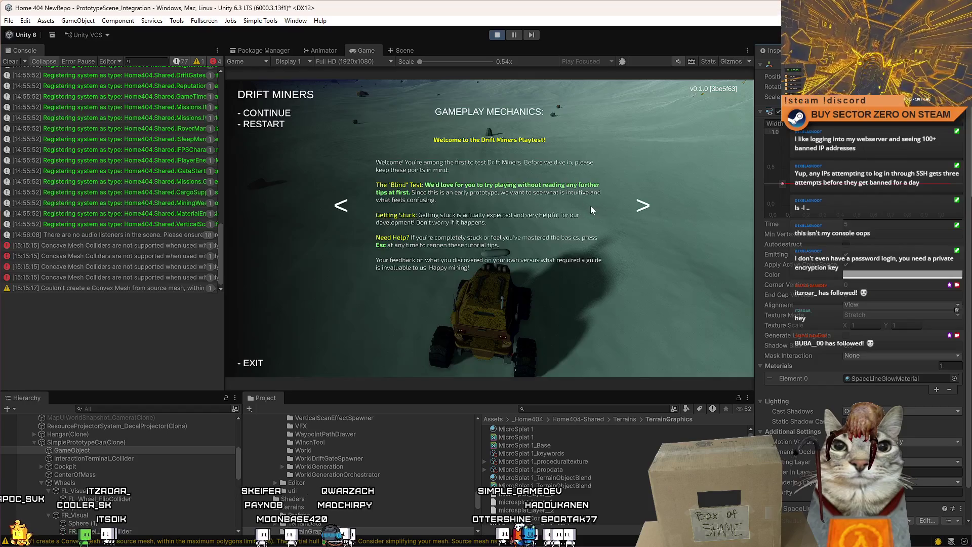
{"action": "key", "text": "Escape"}
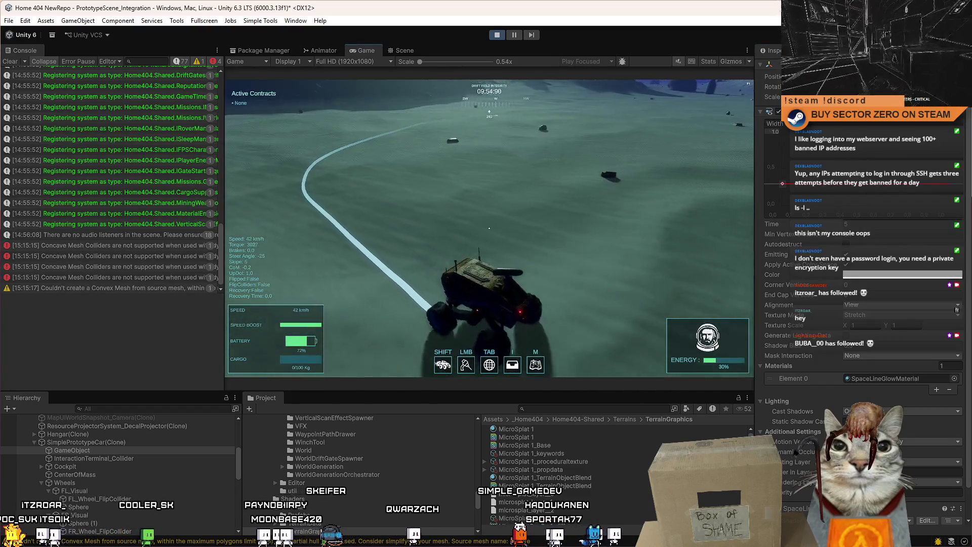
{"action": "key", "text": "Escape"}
{"action": "key", "text": "Escape"}
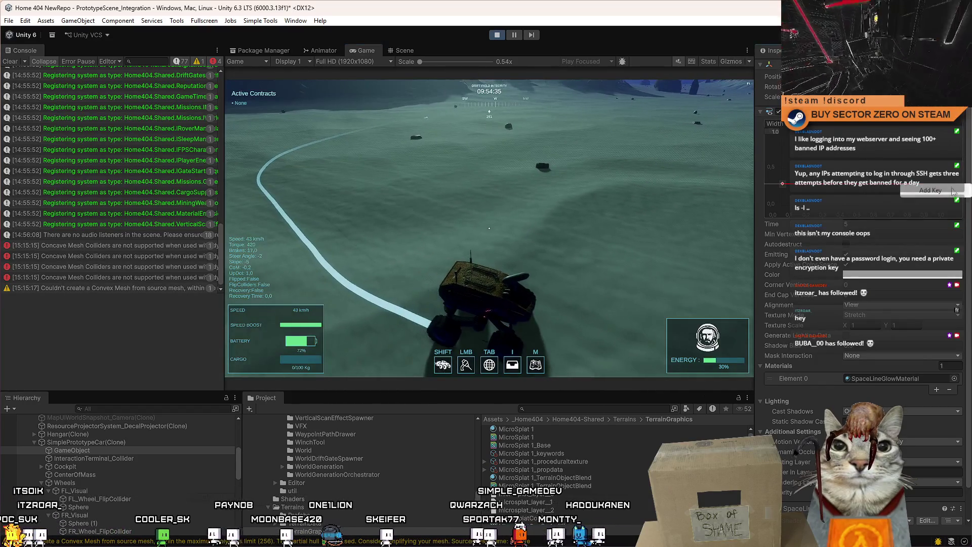
{"action": "left_click_drag", "start_coordinate": [949, 187], "coordinate": [949, 213]}
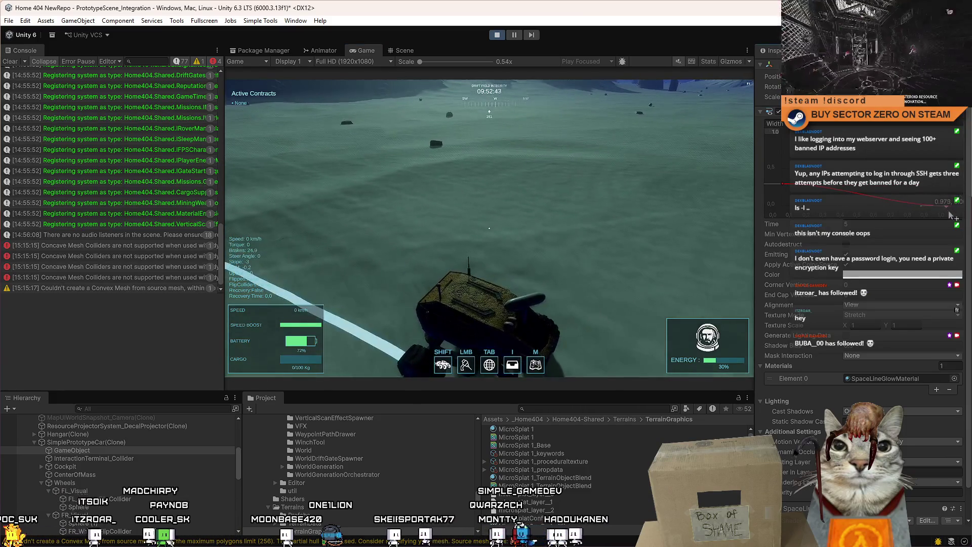
Test-drive the rover at speed, curving to lay a long glowing trail, then pause.
{"action": "left_click", "coordinate": [663, 217]}
{"action": "key", "text": "w"}
{"action": "key", "text": "a"}
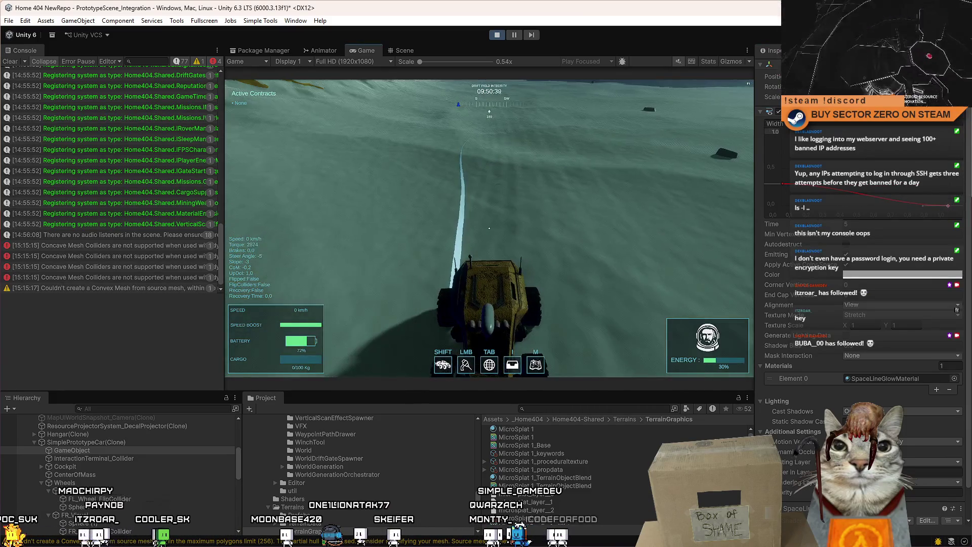
{"action": "key", "text": "w"}
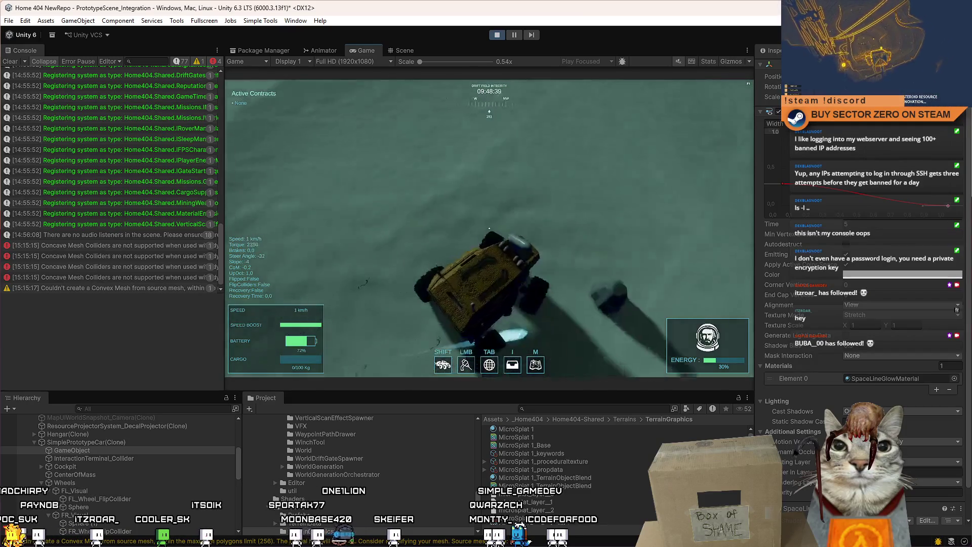
{"action": "key", "text": "w"}
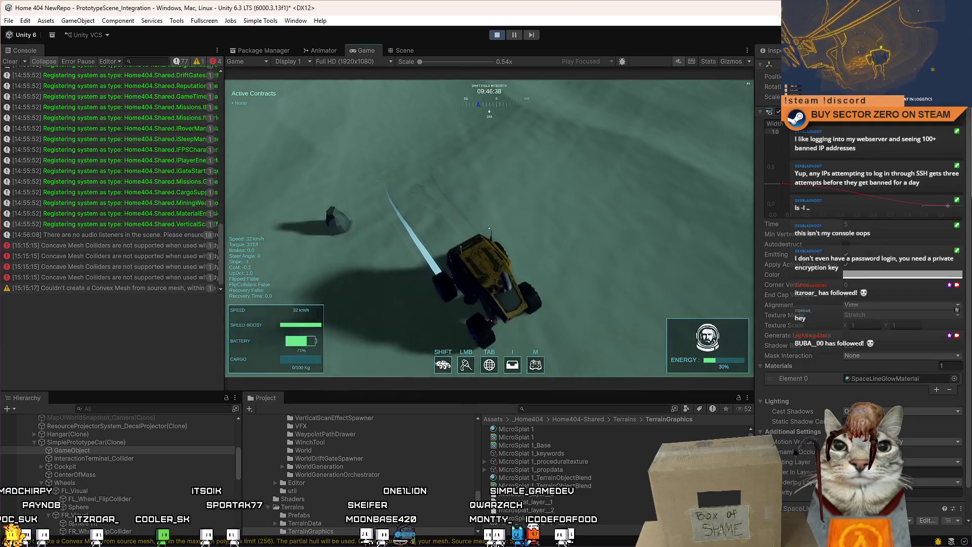
{"action": "key", "text": "w"}
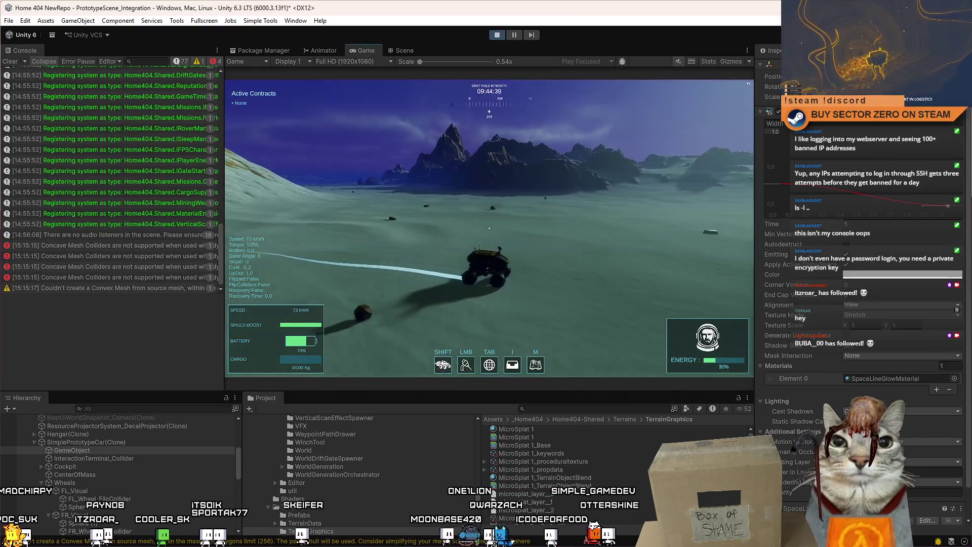
{"action": "key", "text": "w"}
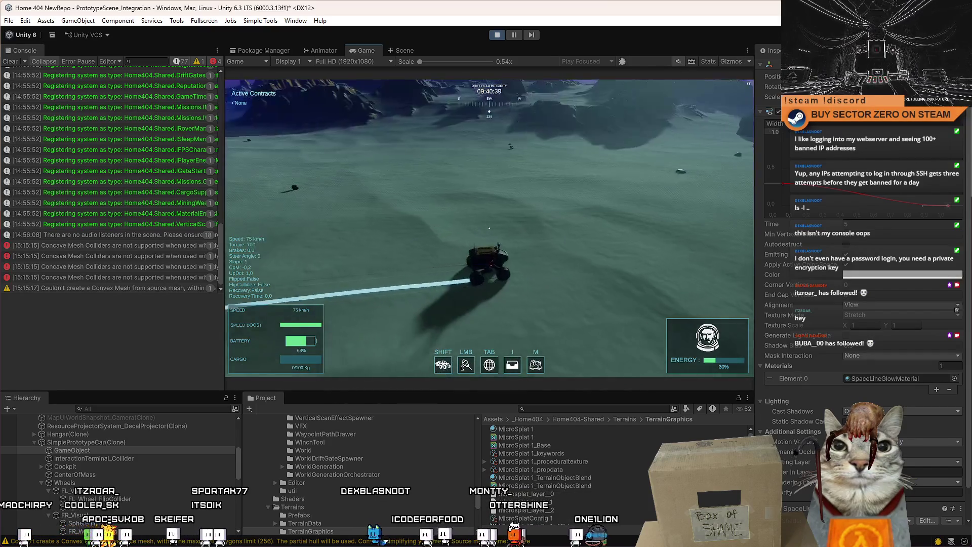
{"action": "key", "text": "Escape"}
{"action": "key", "text": "Escape"}
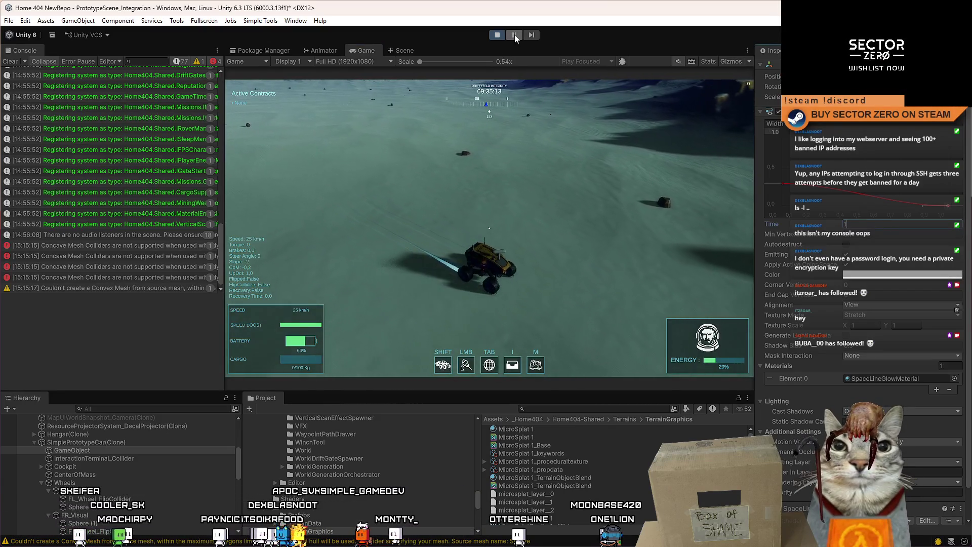
Raise the trail emitter GameObject along the Y axis with the Move tool.
{"action": "left_click", "coordinate": [400, 51]}
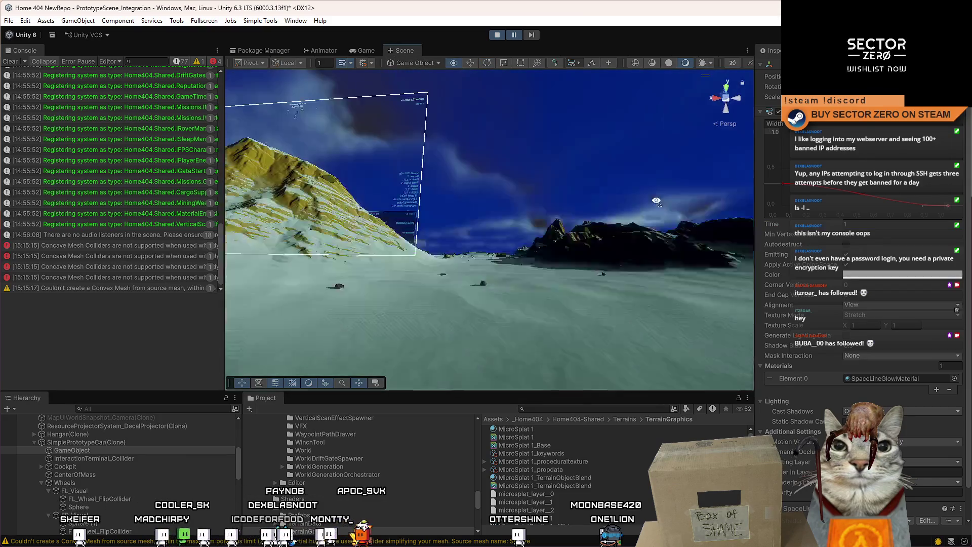
{"action": "key", "text": "f"}
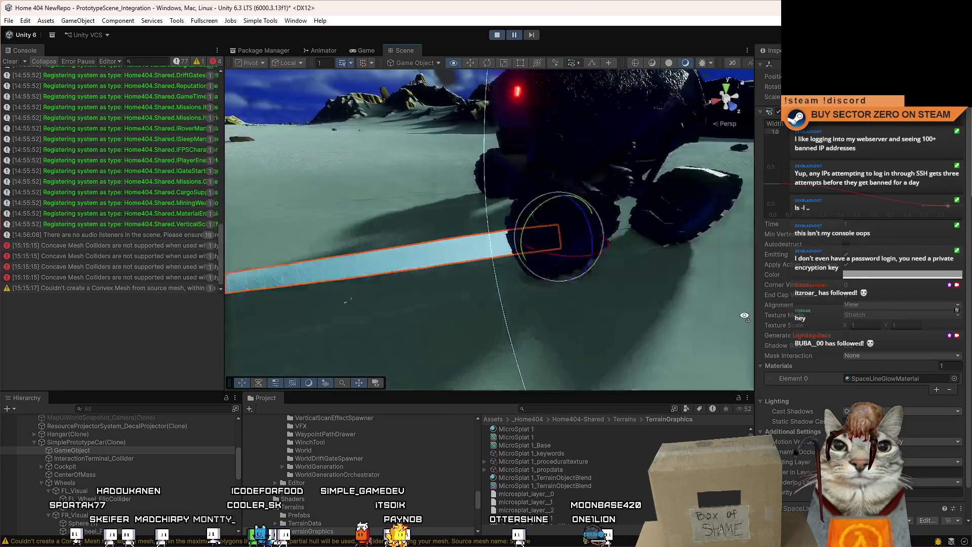
{"action": "left_click", "coordinate": [117, 451]}
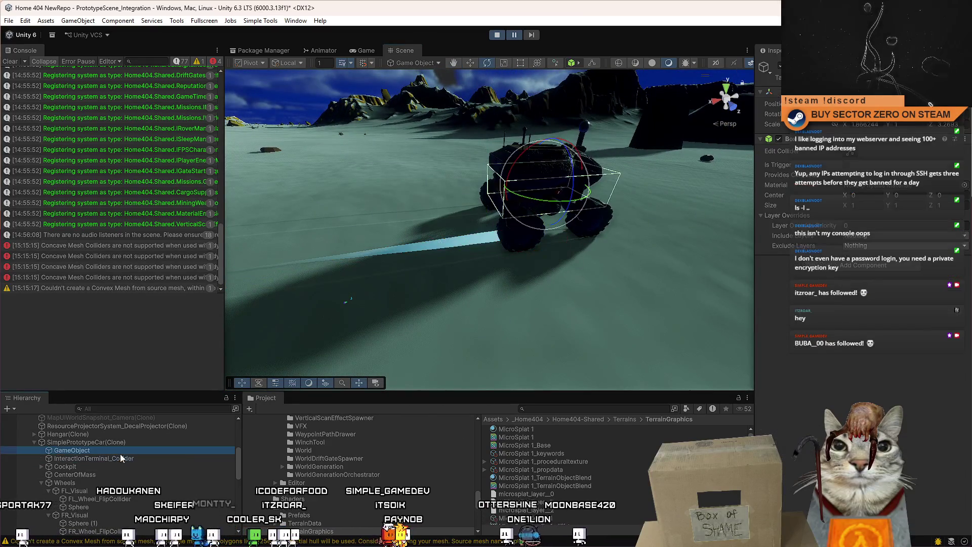
{"action": "key", "text": "w"}
{"action": "left_click_drag", "start_coordinate": [524, 202], "coordinate": [522, 146]}
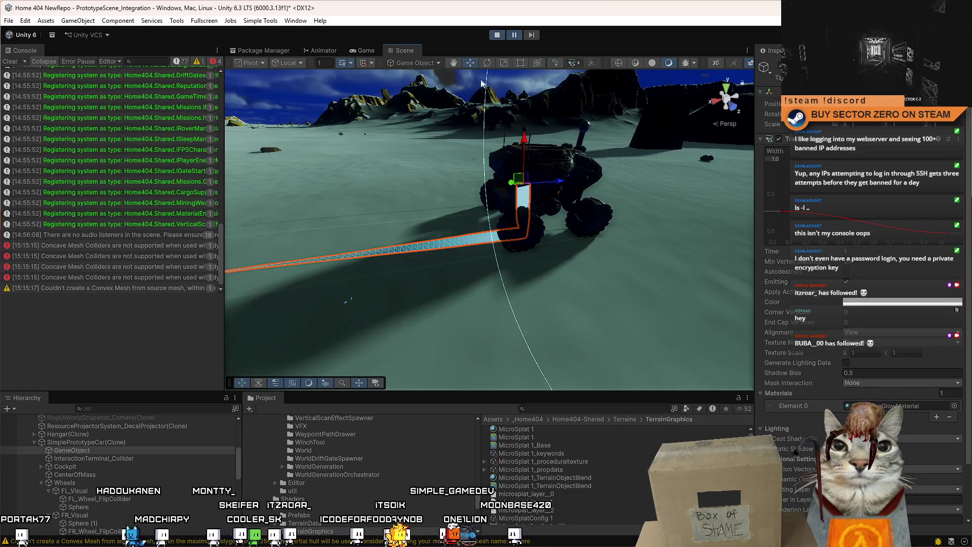
{"action": "left_click", "coordinate": [366, 53]}
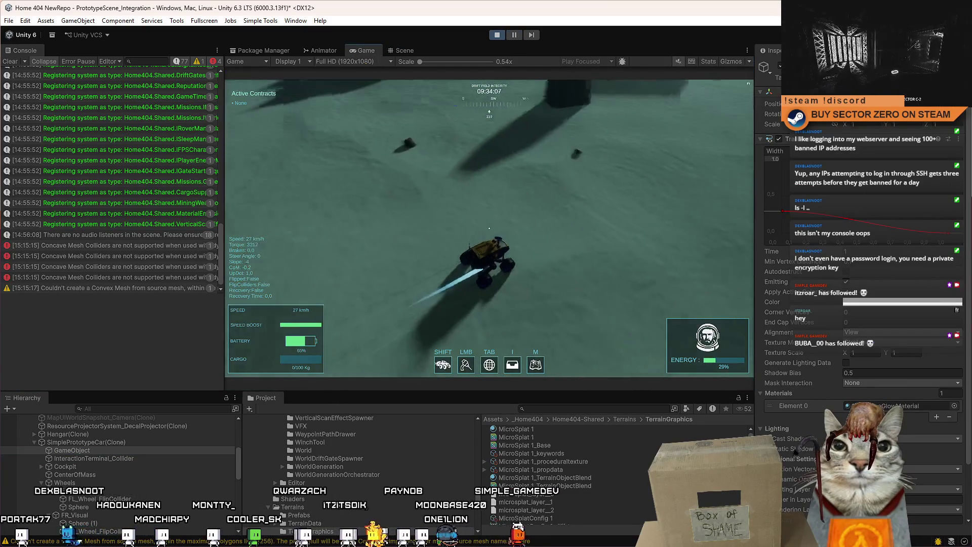
Test-drive the rover, steering left and right, to check the wheel trail.
{"action": "key", "text": "d"}
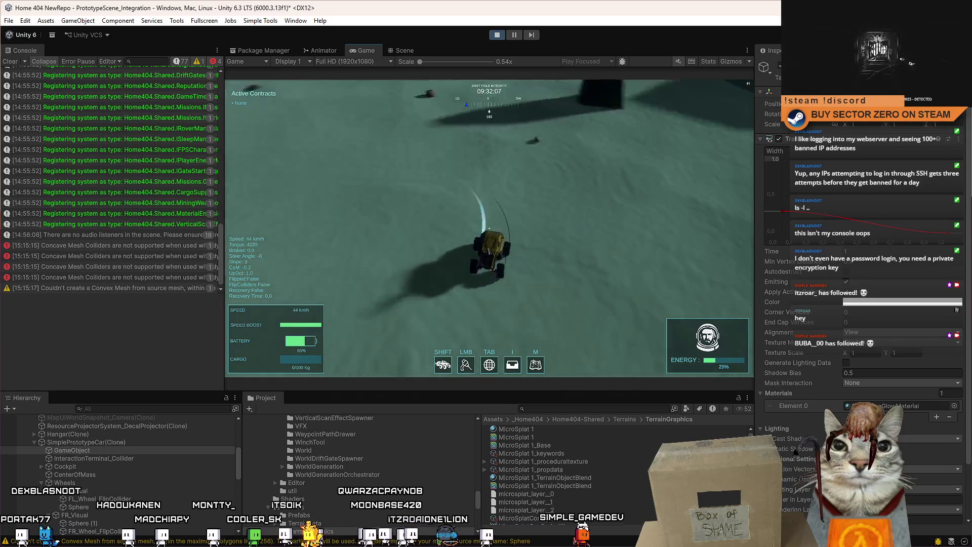
{"action": "key", "text": "a"}
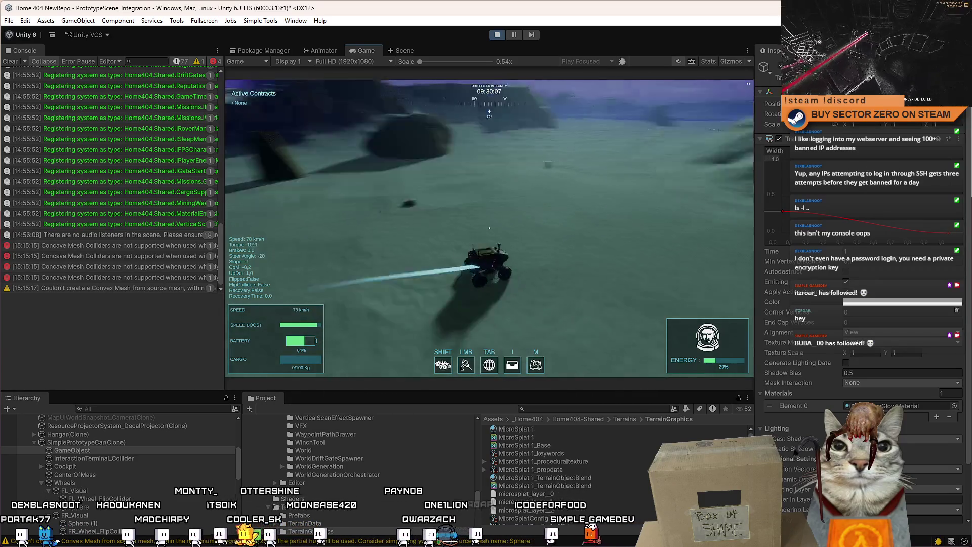
{"action": "key", "text": "a"}
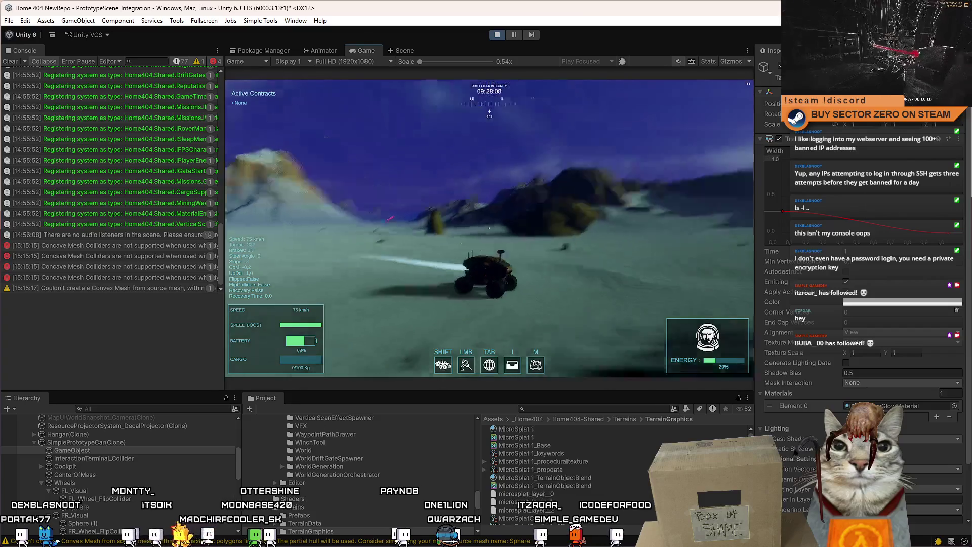
{"action": "key", "text": "d"}
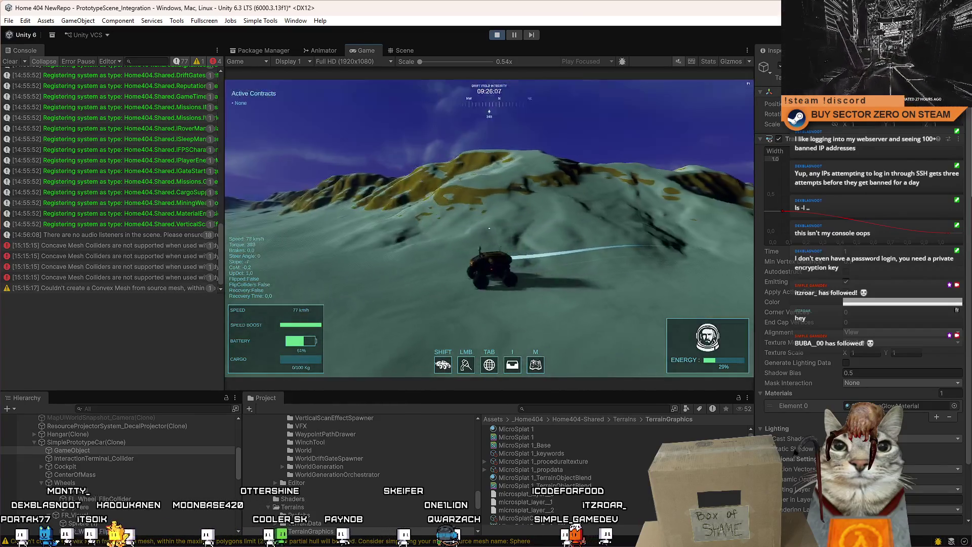
{"action": "key", "text": "d"}
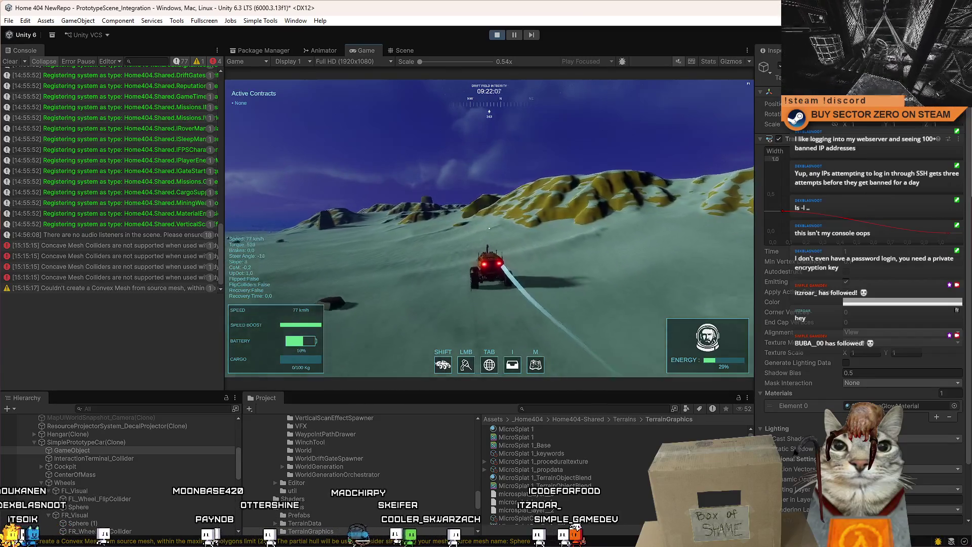
{"action": "key", "text": "a"}
{"action": "key", "text": "Escape"}
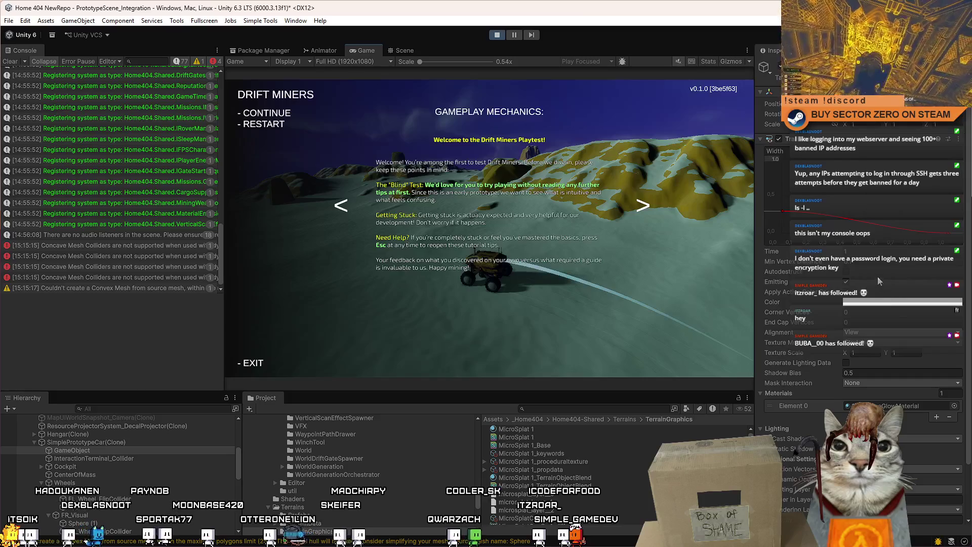
{"action": "key", "text": "Escape"}
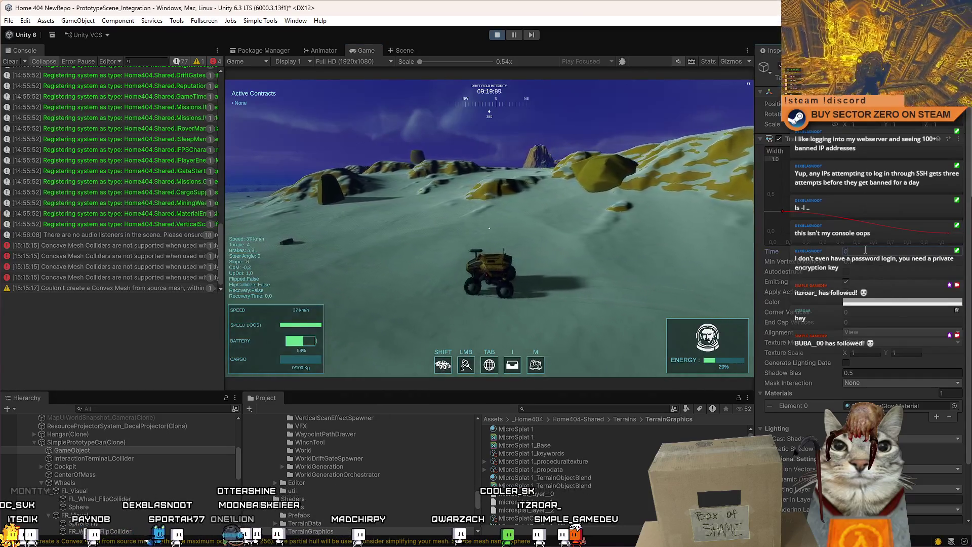
Enter 0.1 in the Trail Renderer field, boost the rover near 100 km/h, then pause.
{"action": "type", "text": "0.1"}
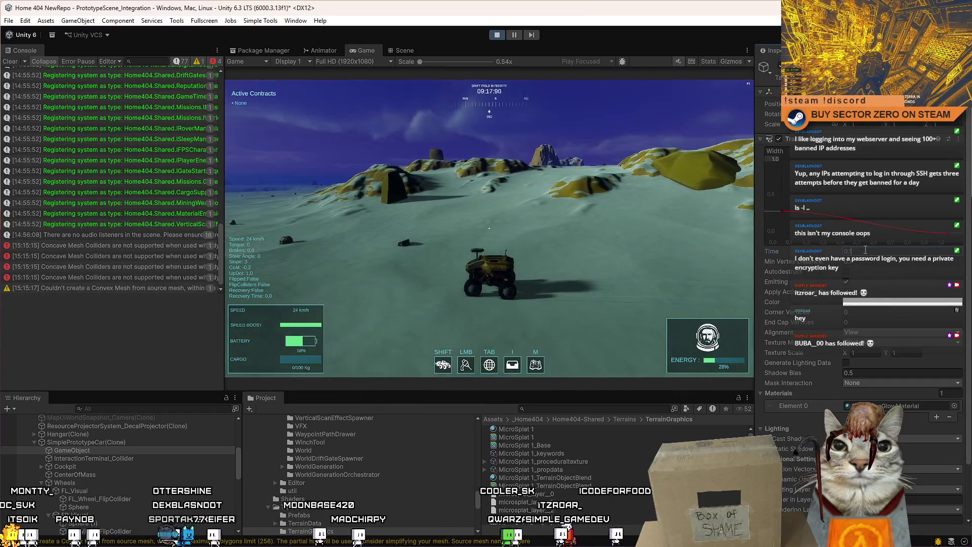
{"action": "type", "text": "w"}
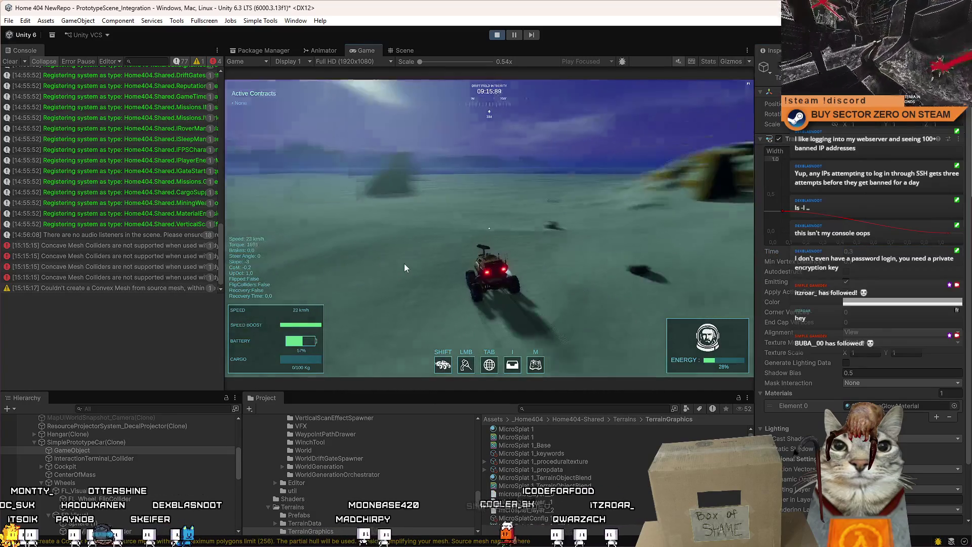
{"action": "key", "text": "shift"}
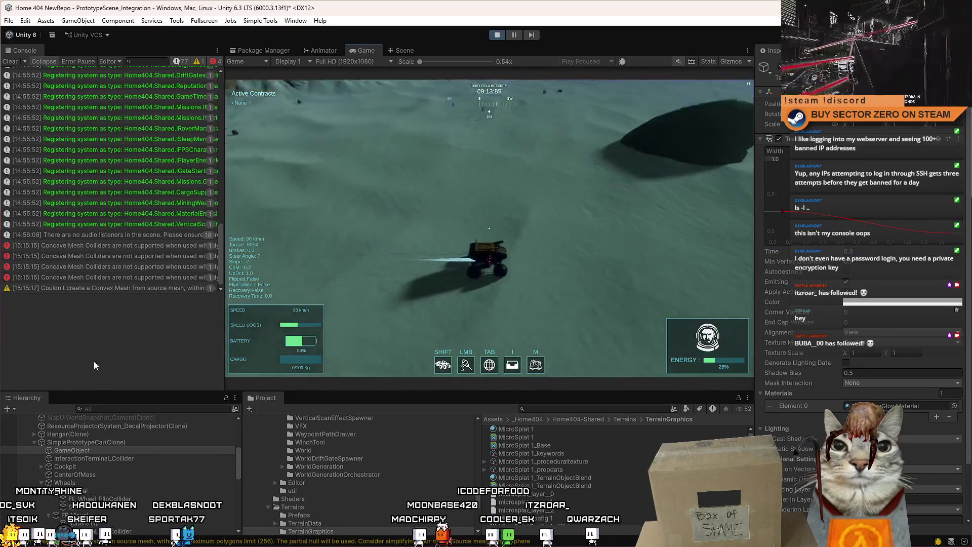
{"action": "key", "text": "a"}
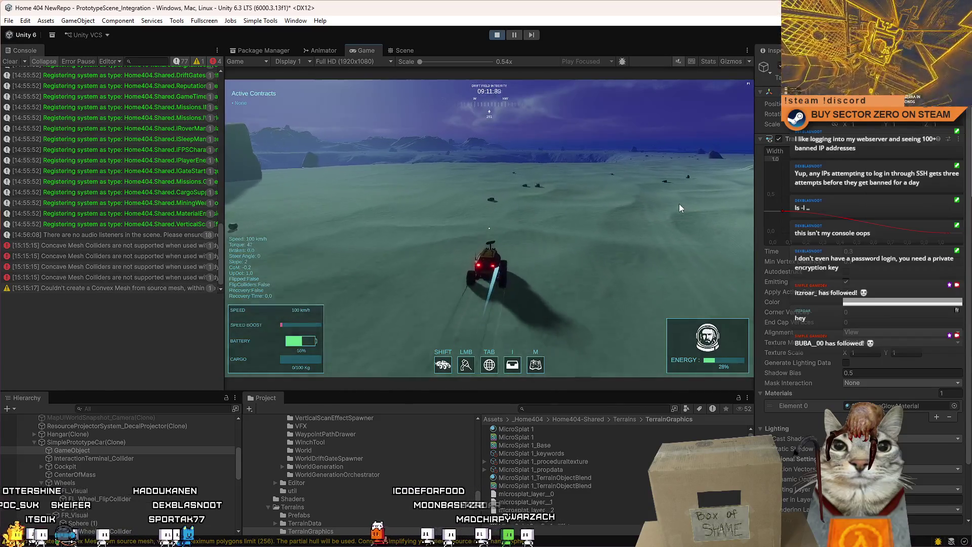
{"action": "key", "text": "d"}
{"action": "key", "text": "w"}
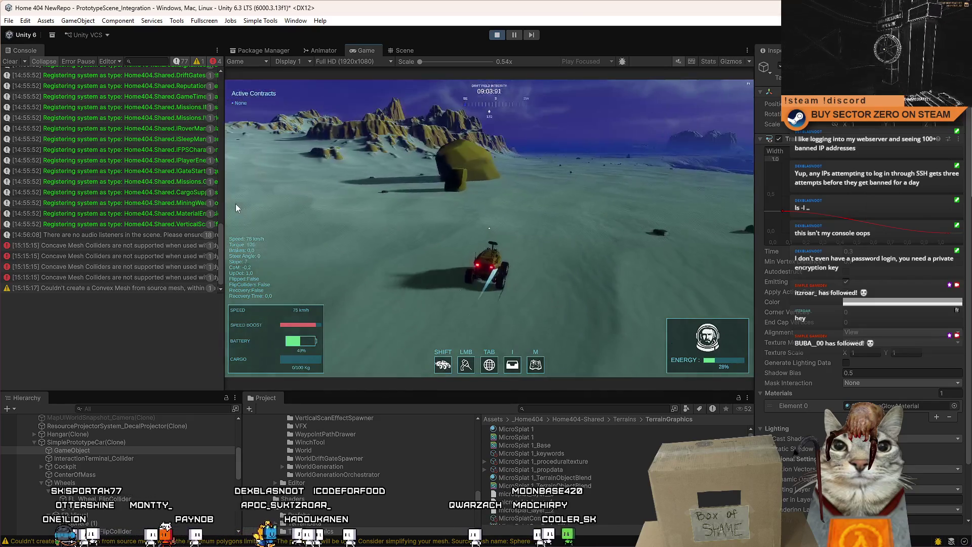
{"action": "key", "text": "Escape"}
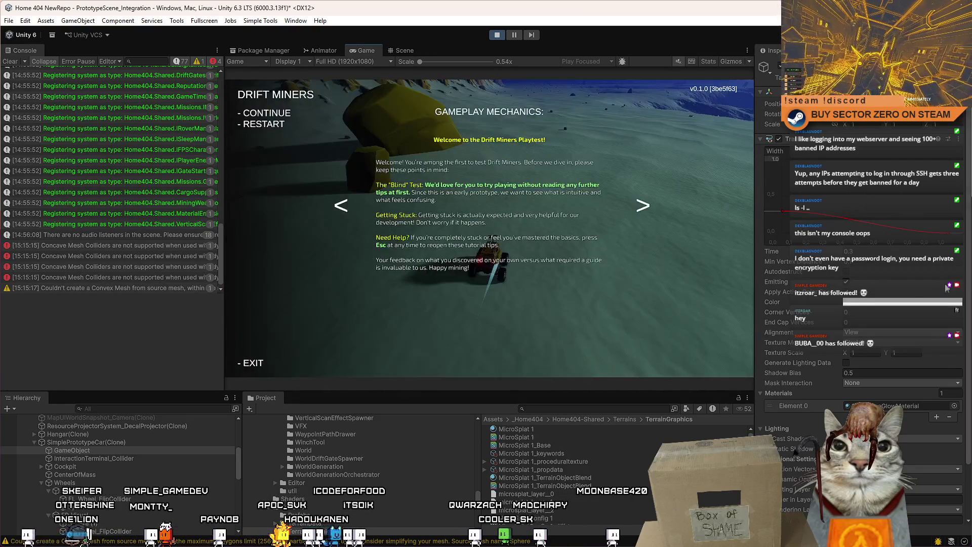
Inspect the trail's colour gradient and material list, leaving both unchanged.
{"action": "left_click", "coordinate": [901, 303]}
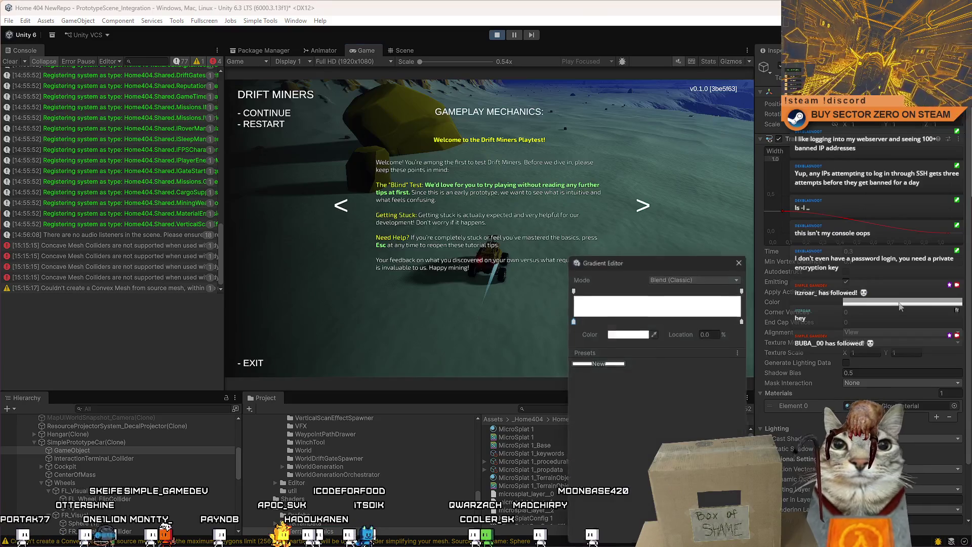
{"action": "left_click", "coordinate": [742, 260]}
{"action": "scroll", "coordinate": [872, 299], "scroll_direction": "down", "scroll_amount": 3}
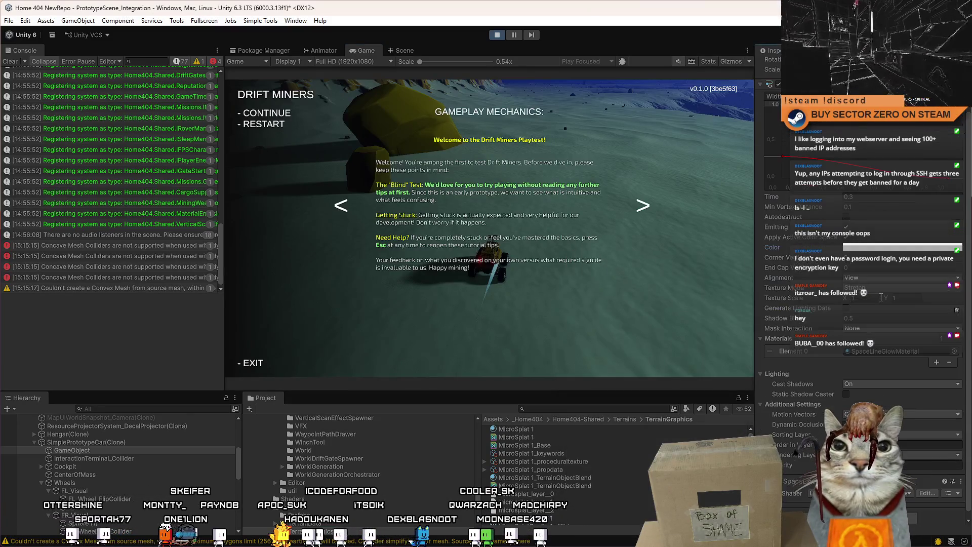
{"action": "left_click", "coordinate": [955, 351]}
{"action": "left_click", "coordinate": [964, 175]}
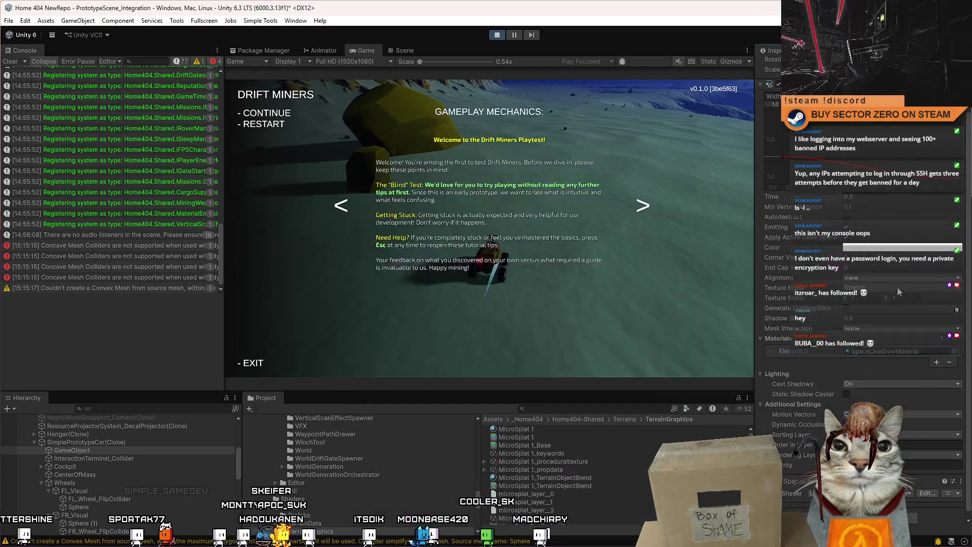
Make the trail gradient start red and fade to white, then resume the game.
{"action": "left_click", "coordinate": [879, 249]}
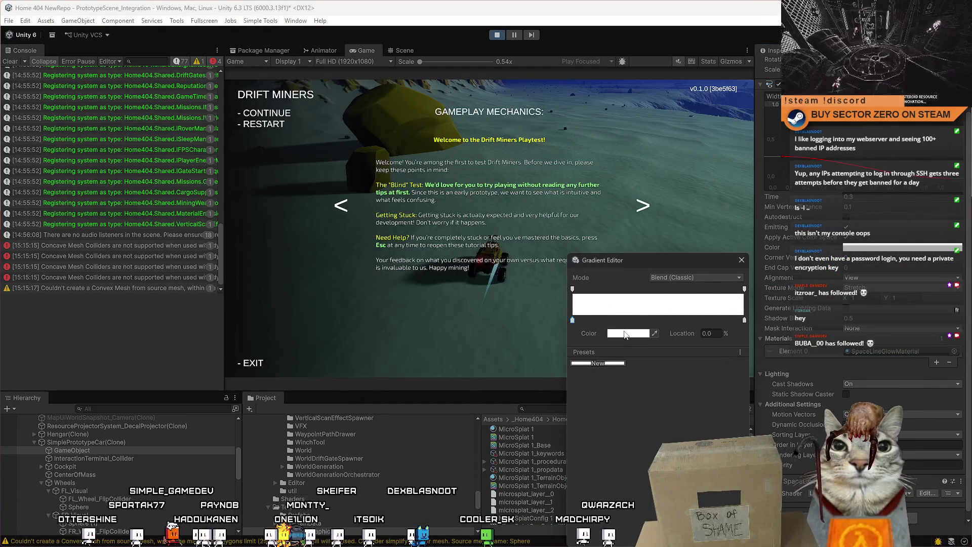
{"action": "left_click", "coordinate": [622, 330]}
{"action": "left_click", "coordinate": [732, 211]}
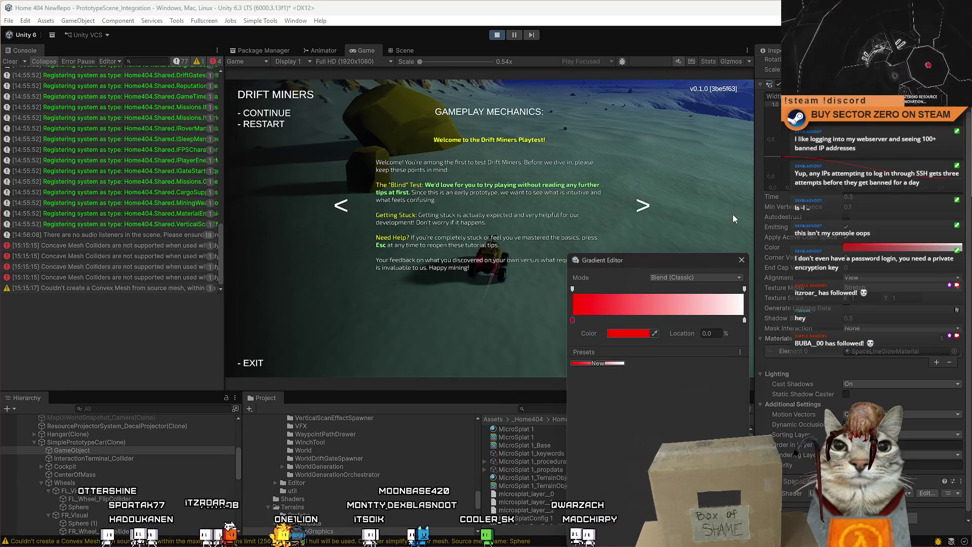
{"action": "left_click", "coordinate": [742, 261]}
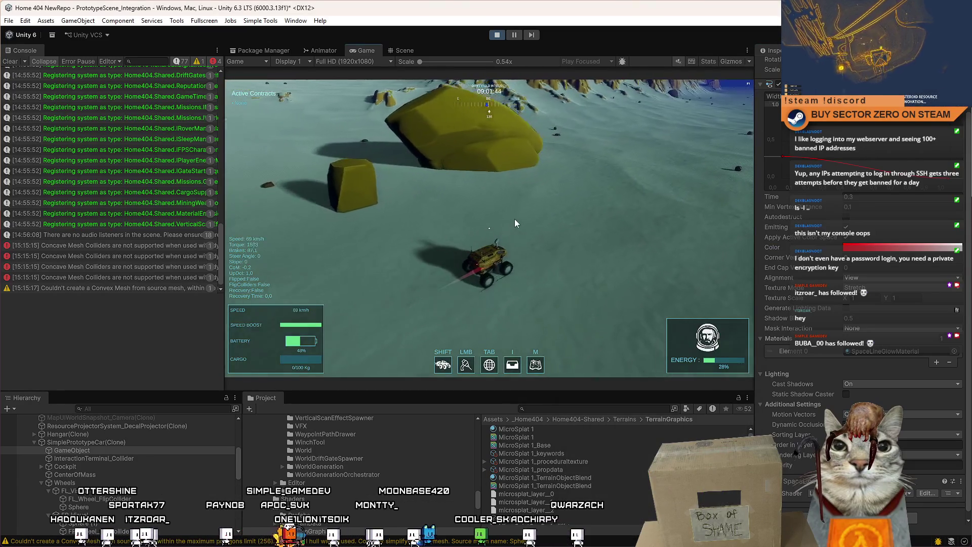
{"action": "key", "text": "Escape"}
{"action": "left_click", "coordinate": [404, 50]}
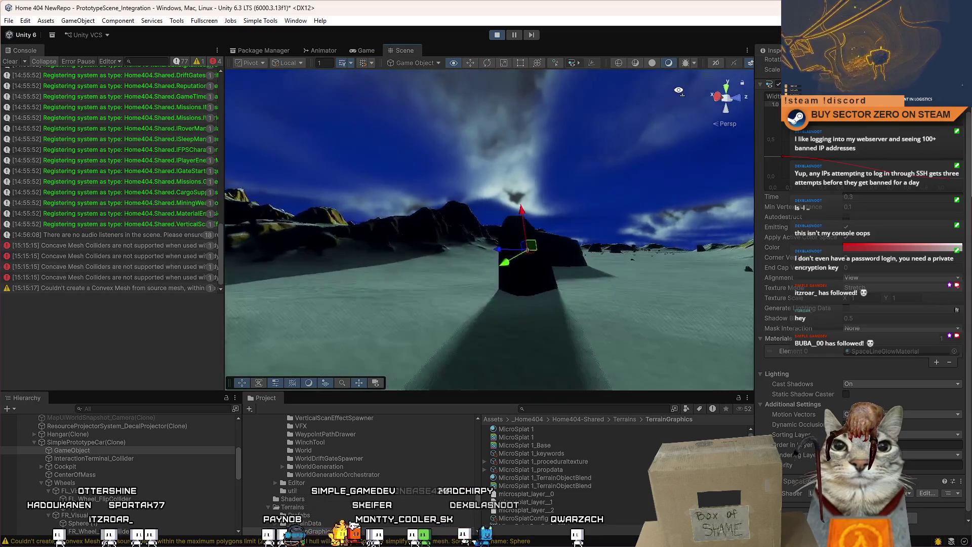
Drive the rover briefly, pausing to inspect it from around the scene.
{"action": "mouse_move", "coordinate": [698, 83]}
{"action": "left_mouse_down"}
{"action": "mouse_move", "coordinate": [550, 147]}
{"action": "mouse_move", "coordinate": [502, 153]}
{"action": "mouse_move", "coordinate": [506, 127]}
{"action": "left_mouse_up"}
{"action": "left_click", "coordinate": [513, 37]}
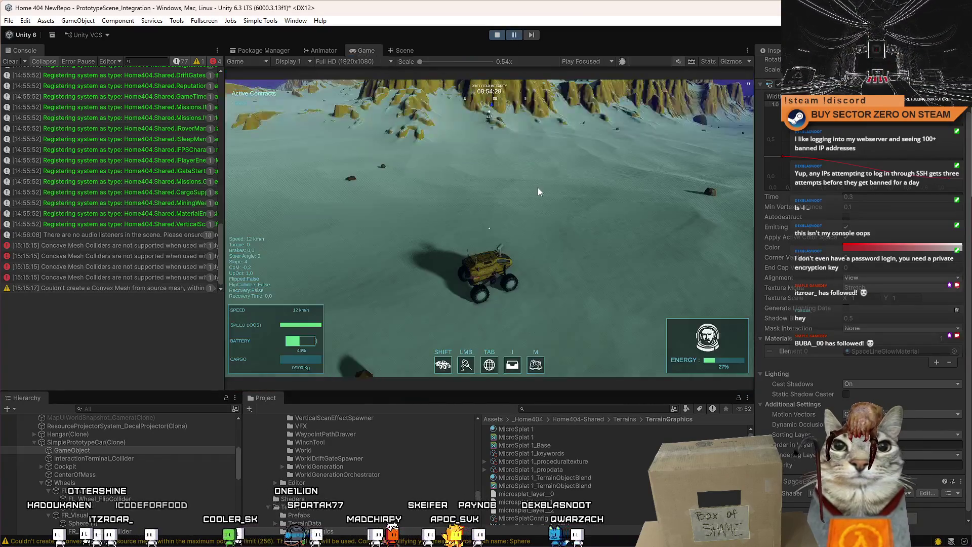
{"action": "left_click", "coordinate": [404, 50]}
{"action": "left_click_drag", "start_coordinate": [521, 243], "coordinate": [529, 270]}
{"action": "scroll", "coordinate": [524, 250], "scroll_direction": "up", "scroll_amount": 3}
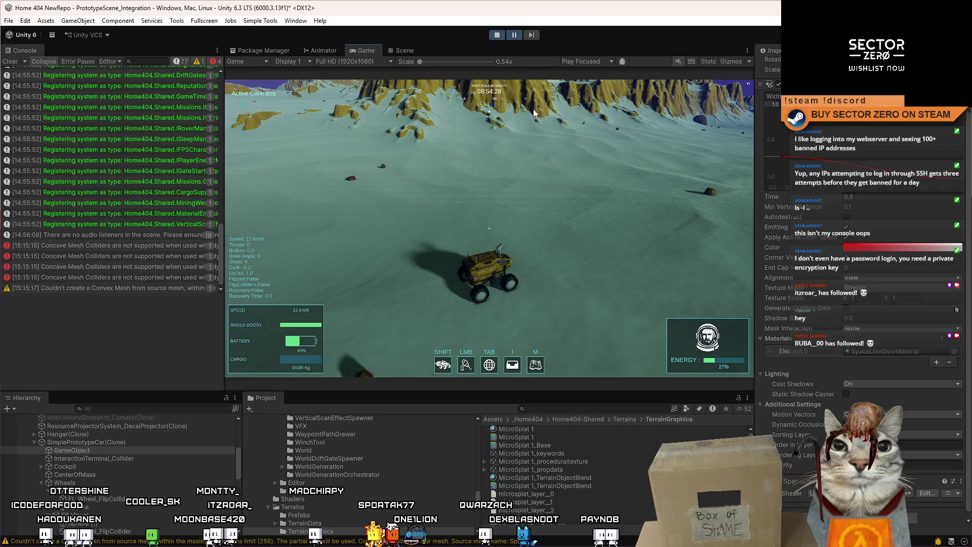
{"action": "key", "text": "w"}
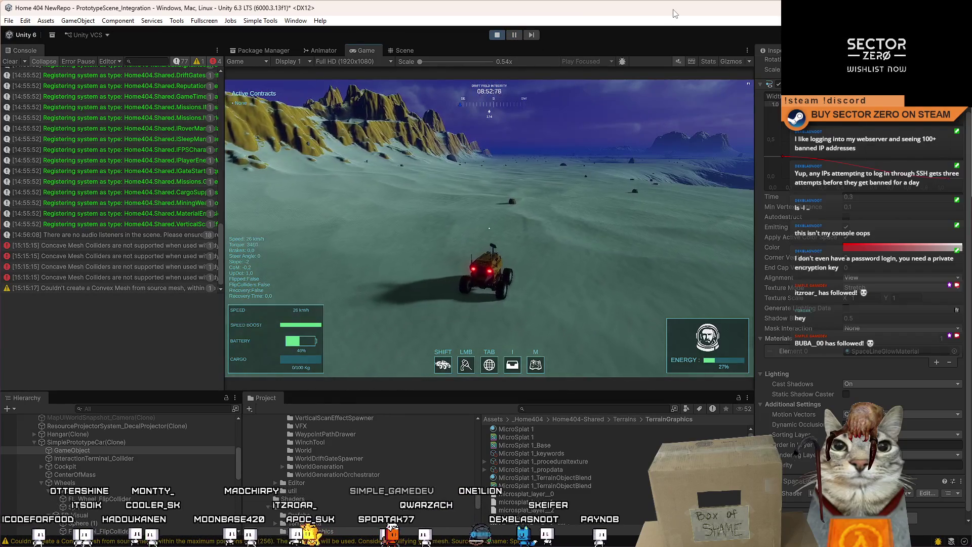
{"action": "key", "text": "Escape"}
{"action": "key", "text": "Escape"}
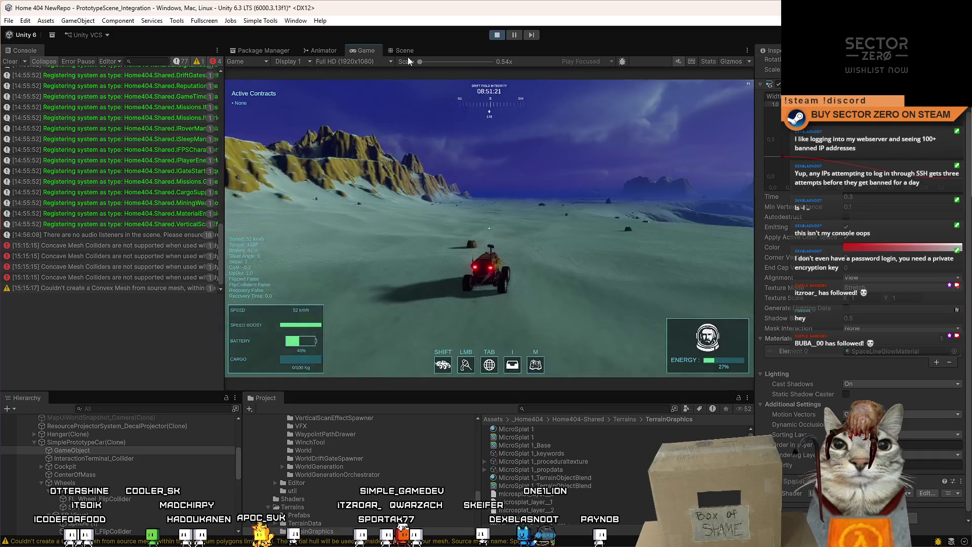
Move the trail object up and to the left beside the rover, then return to the game.
{"action": "left_click", "coordinate": [405, 50]}
{"action": "mouse_move", "coordinate": [560, 194]}
{"action": "left_mouse_down"}
{"action": "mouse_move", "coordinate": [448, 93]}
{"action": "mouse_move", "coordinate": [562, 99]}
{"action": "left_mouse_up"}
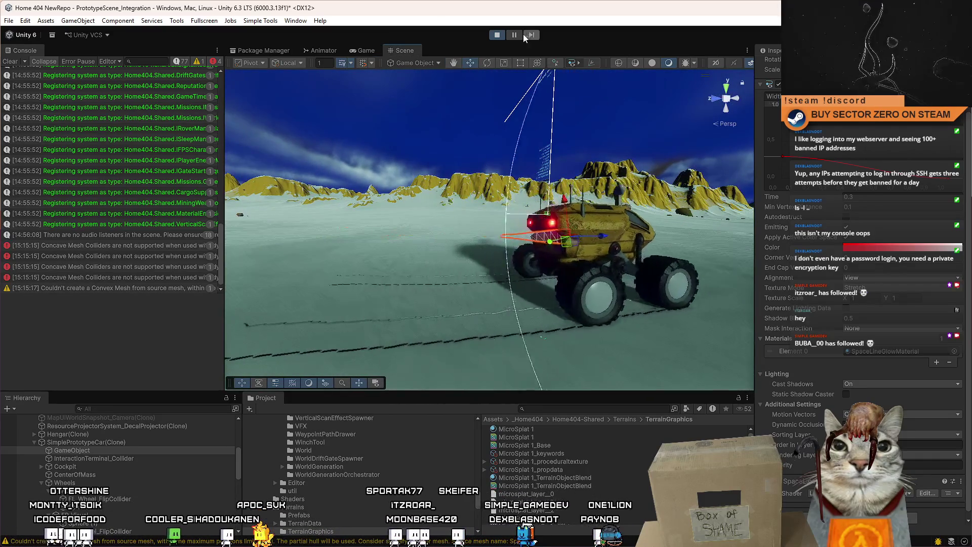
{"action": "key", "text": "ctrl+2"}
{"action": "left_click", "coordinate": [400, 50]}
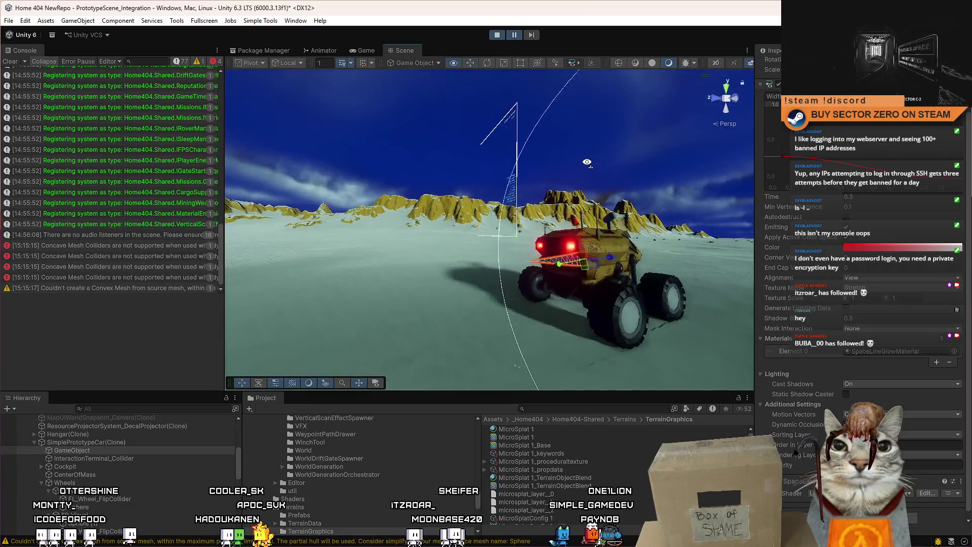
{"action": "left_click_drag", "start_coordinate": [525, 235], "coordinate": [499, 218]}
{"action": "left_click", "coordinate": [365, 50]}
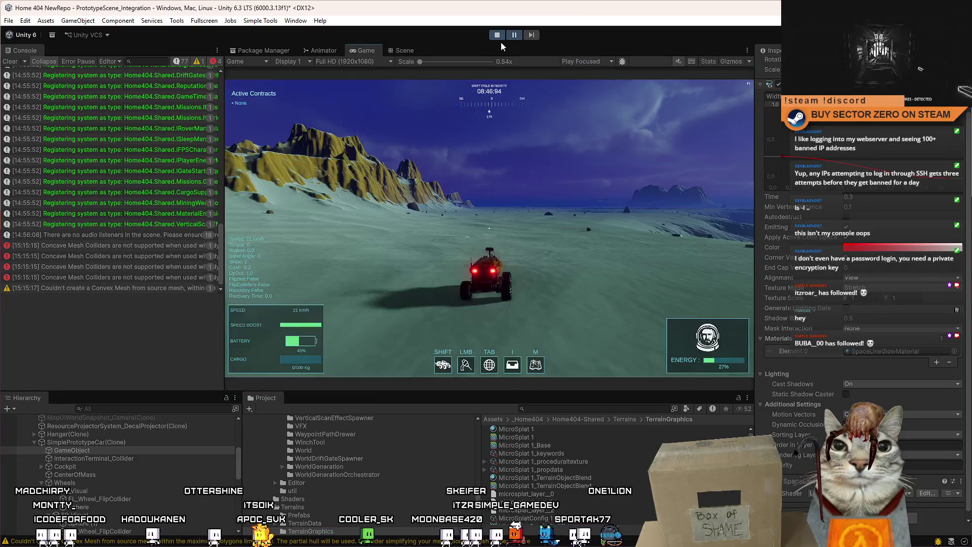
After another short drive, change the Trail Renderer Time from 0.3 to 0.2.
{"action": "key", "text": "w"}
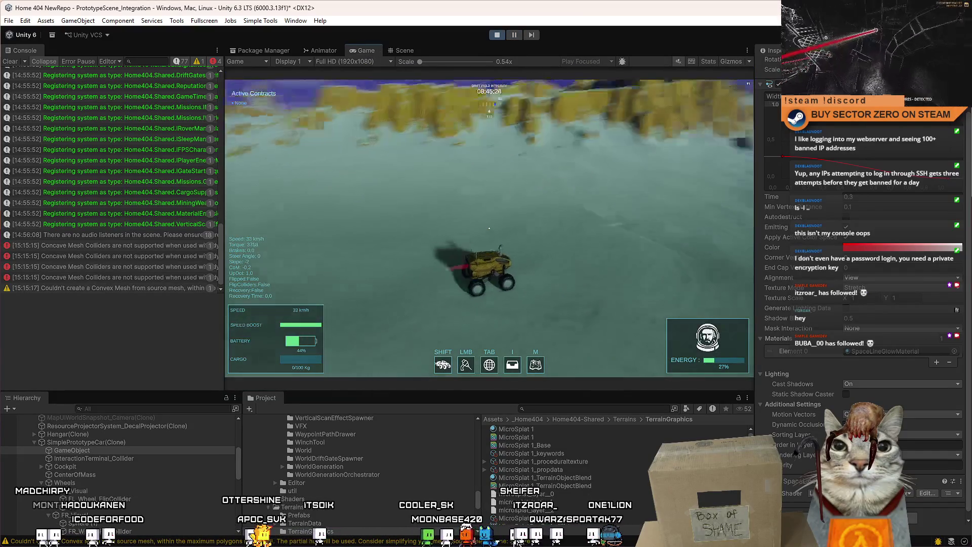
{"action": "key", "text": "d"}
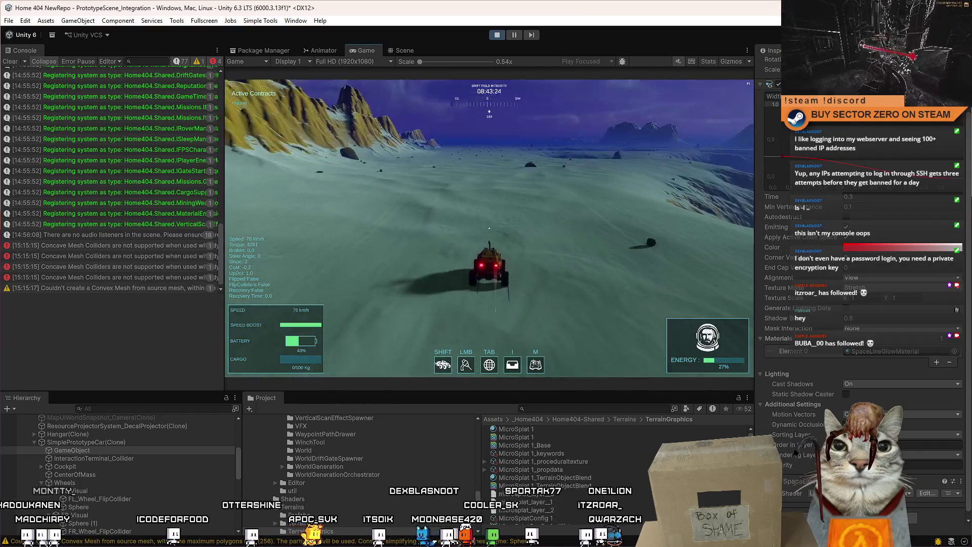
{"action": "key", "text": "Escape"}
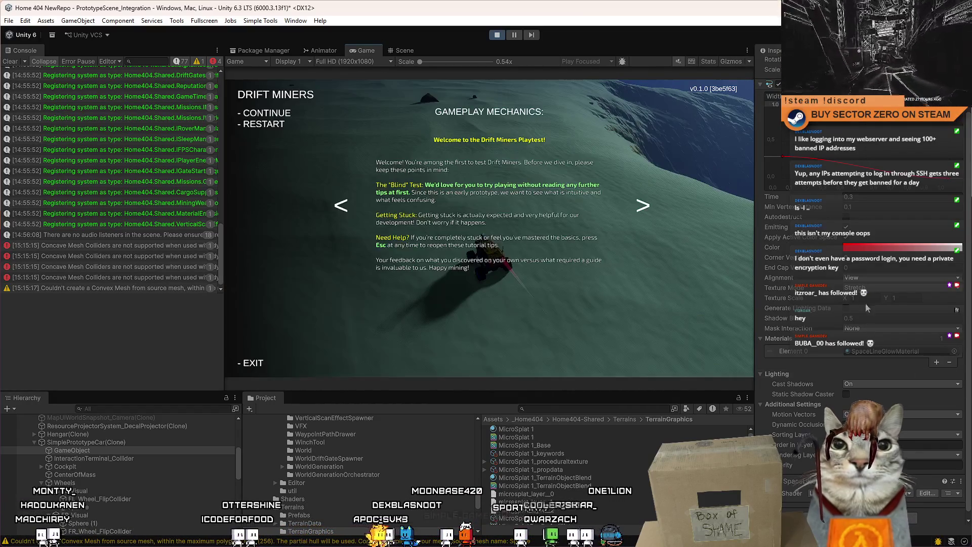
{"action": "key", "text": "Escape"}
{"action": "left_click", "coordinate": [859, 199]}
{"action": "type", "text": "0.2"}
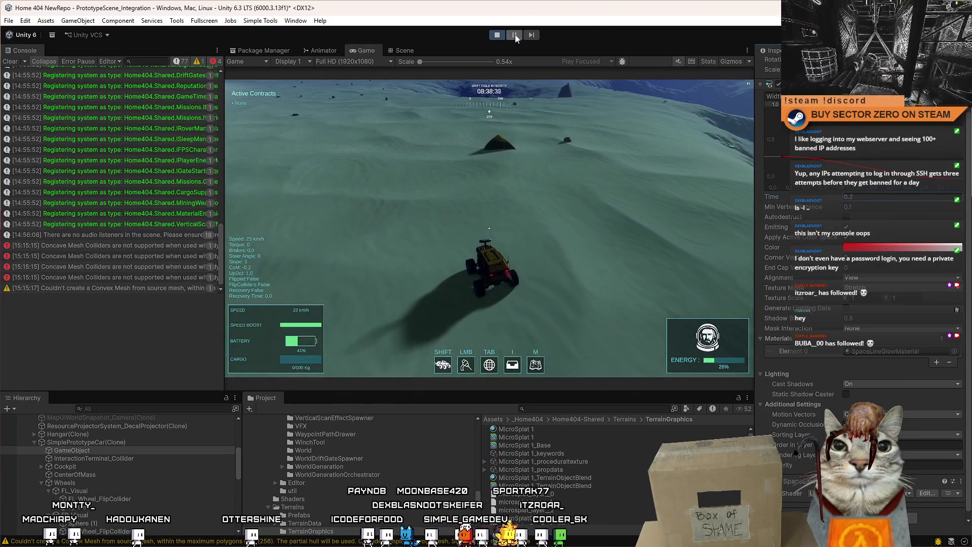
Duplicate the wheel trail as GameObject (1) and move it to the rover's other wheel.
{"action": "left_click", "coordinate": [401, 50]}
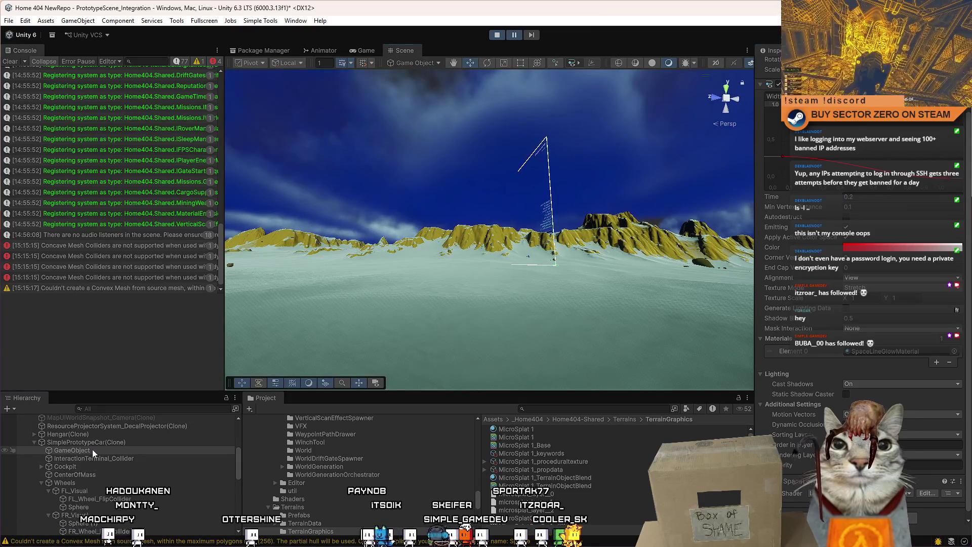
{"action": "double_click", "coordinate": [92, 449]}
{"action": "mouse_move", "coordinate": [471, 255]}
{"action": "left_mouse_down"}
{"action": "mouse_move", "coordinate": [701, 378]}
{"action": "mouse_move", "coordinate": [519, 240]}
{"action": "left_mouse_up"}
{"action": "key", "text": "x"}
{"action": "left_click_drag", "start_coordinate": [585, 233], "coordinate": [562, 349]}
{"action": "key", "text": "ctrl+d"}
{"action": "mouse_move", "coordinate": [521, 208]}
{"action": "left_mouse_down"}
{"action": "mouse_move", "coordinate": [462, 212]}
{"action": "mouse_move", "coordinate": [472, 214]}
{"action": "left_mouse_up"}
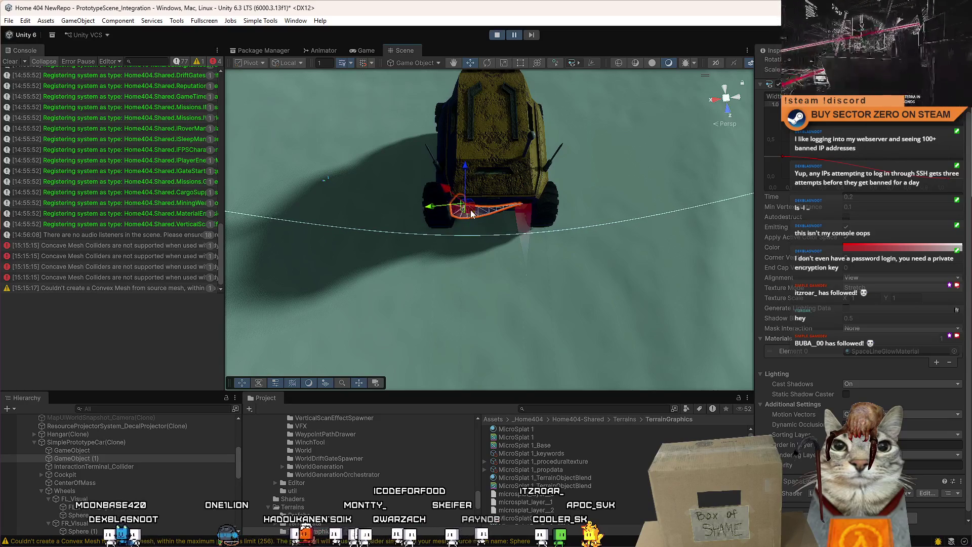
{"action": "left_click", "coordinate": [361, 51]}
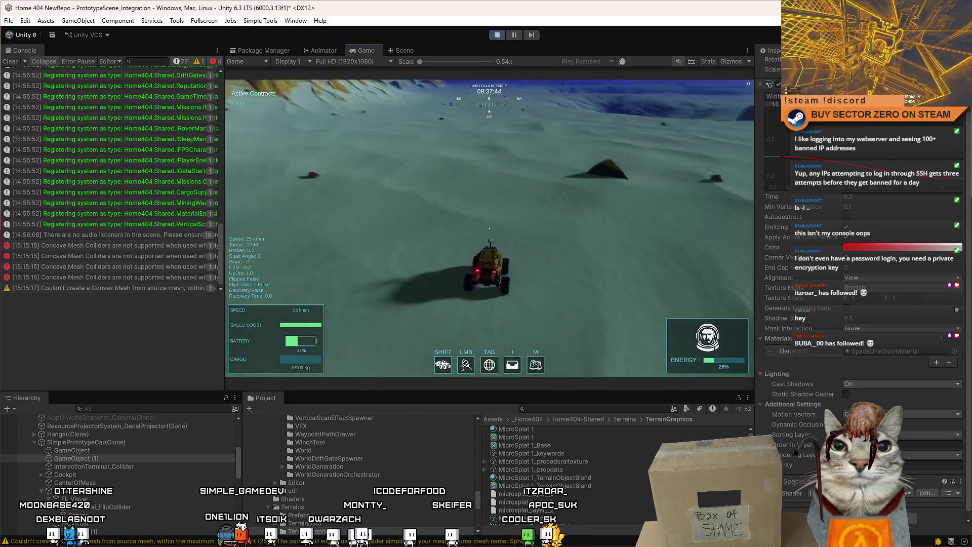
Boost the rover to about 76 km/h, weaving left and right across the snow, then pause.
{"action": "key", "text": "shift+w"}
{"action": "key", "text": "a"}
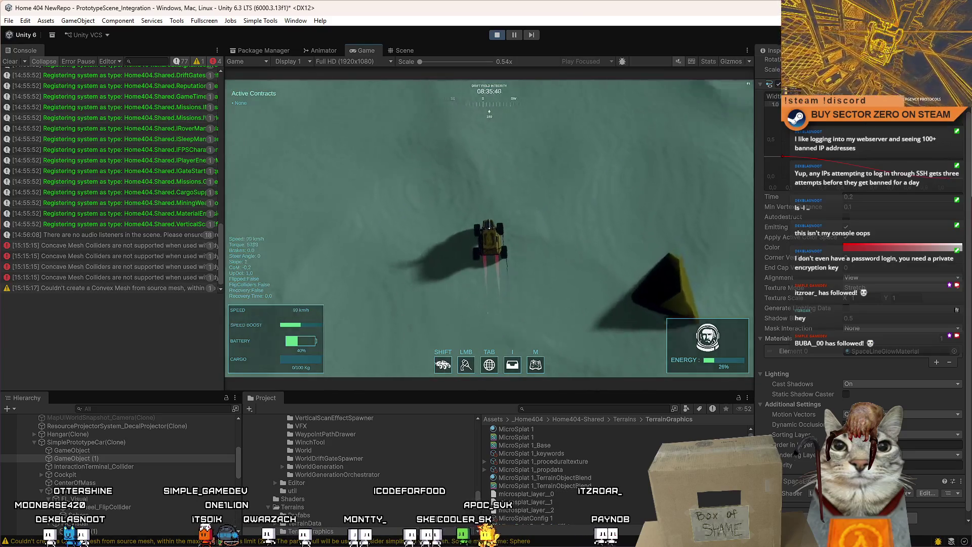
{"action": "key", "text": "a"}
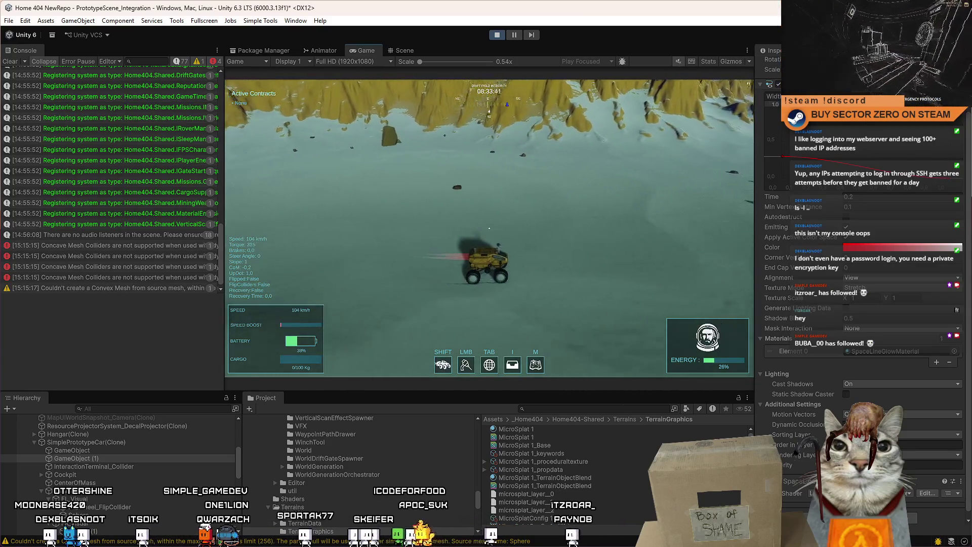
{"action": "key", "text": "a"}
{"action": "key", "text": "w"}
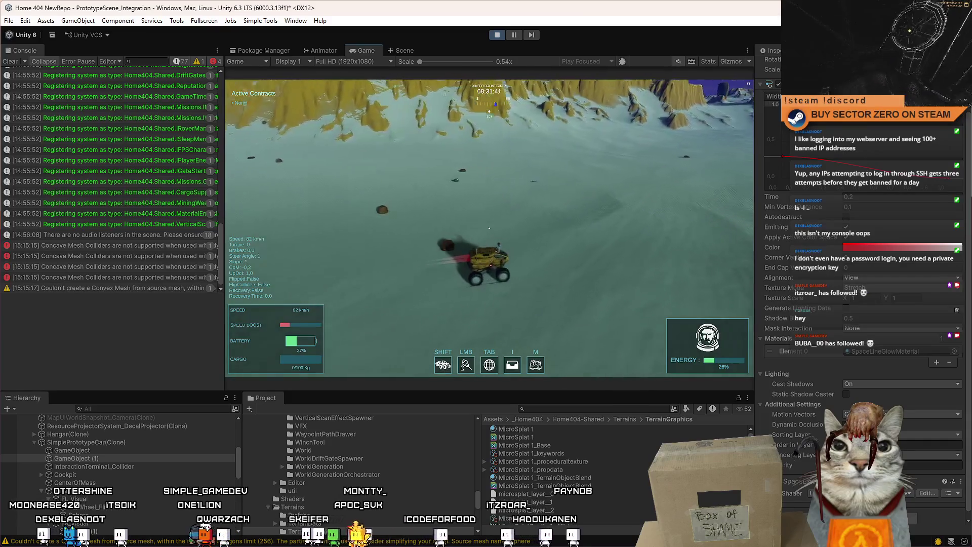
{"action": "key", "text": "a"}
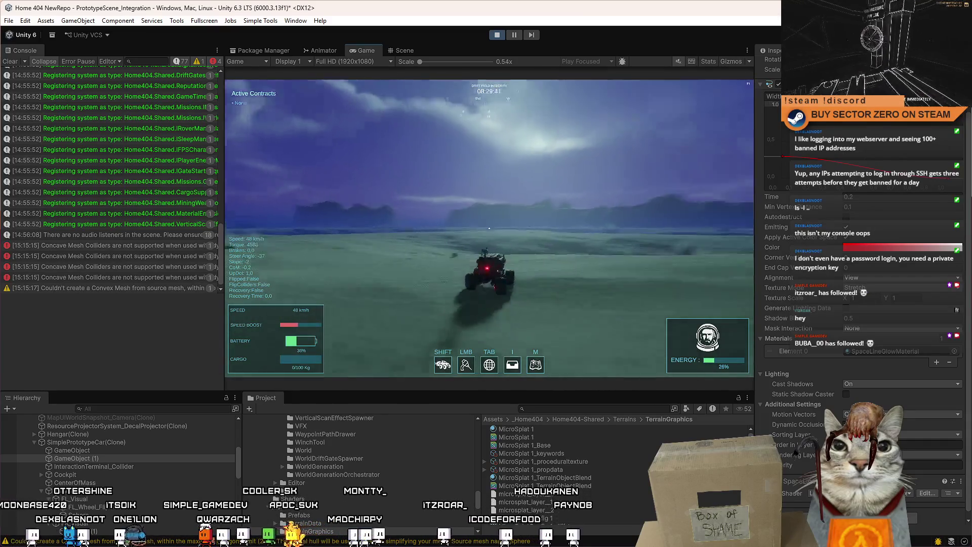
{"action": "key", "text": "d"}
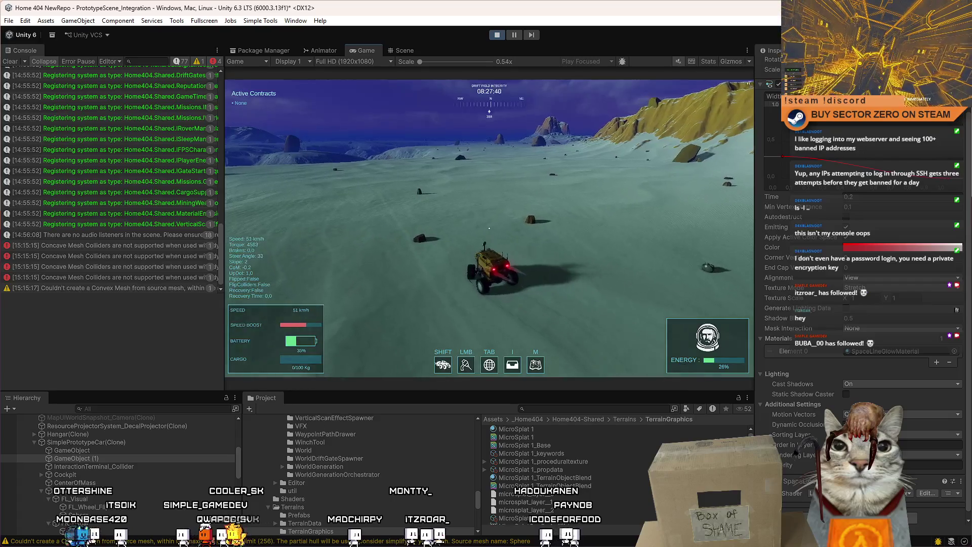
{"action": "key", "text": "d"}
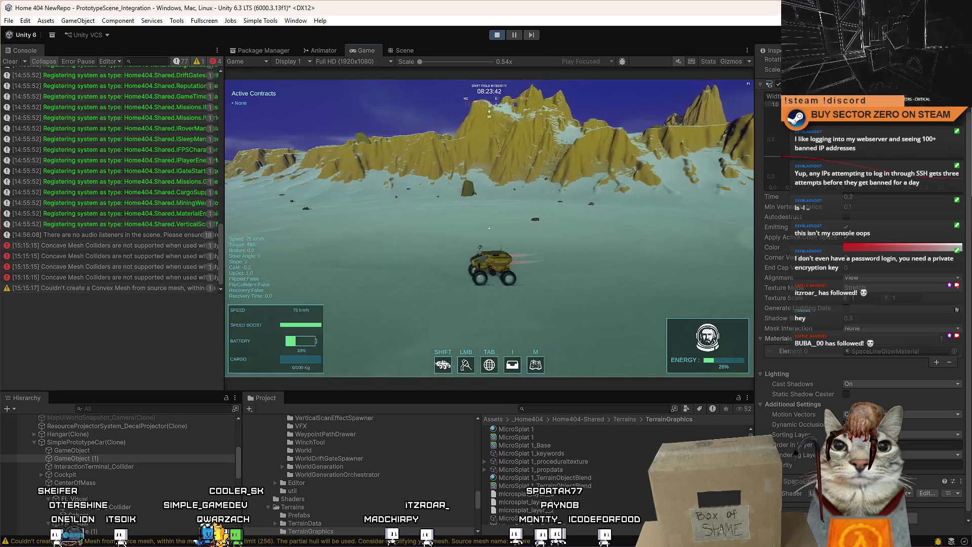
{"action": "key", "text": "d"}
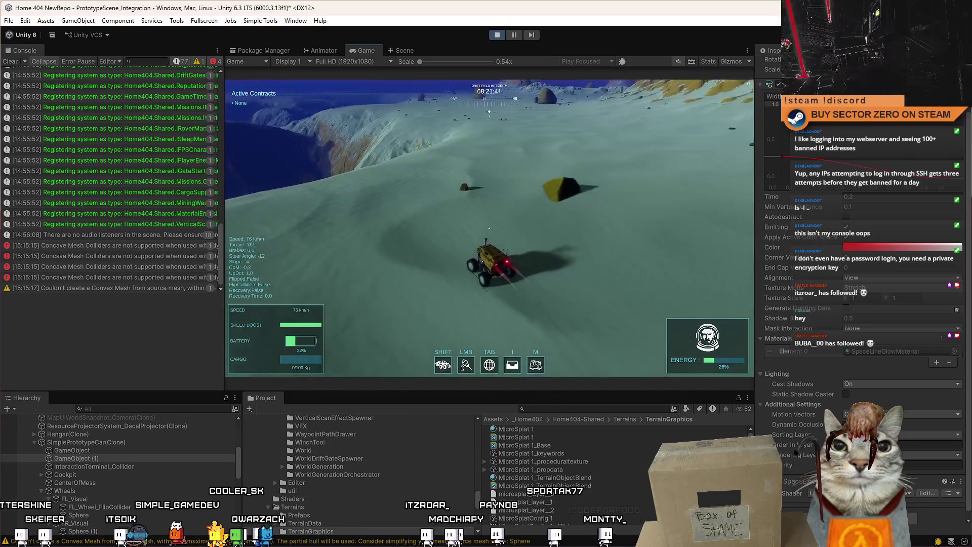
{"action": "key", "text": "a"}
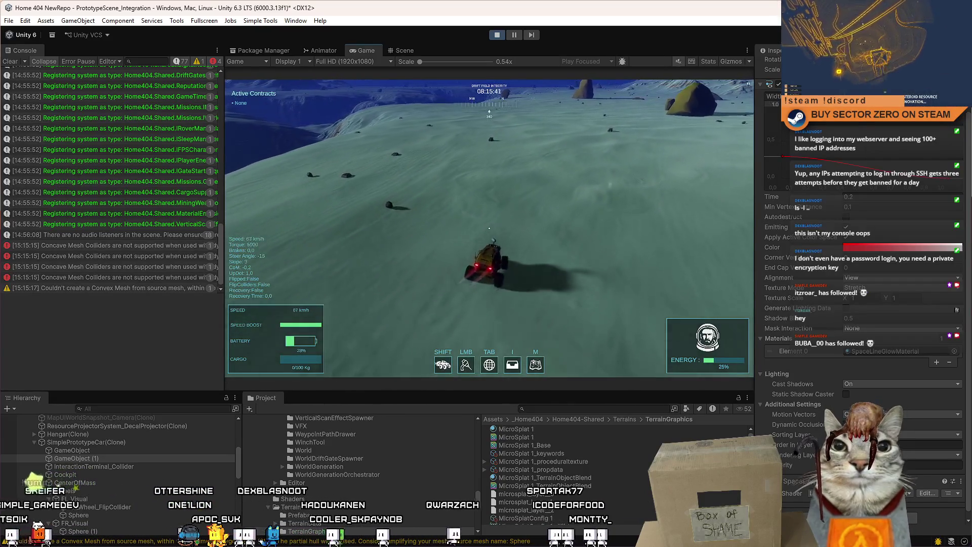
{"action": "key", "text": "d"}
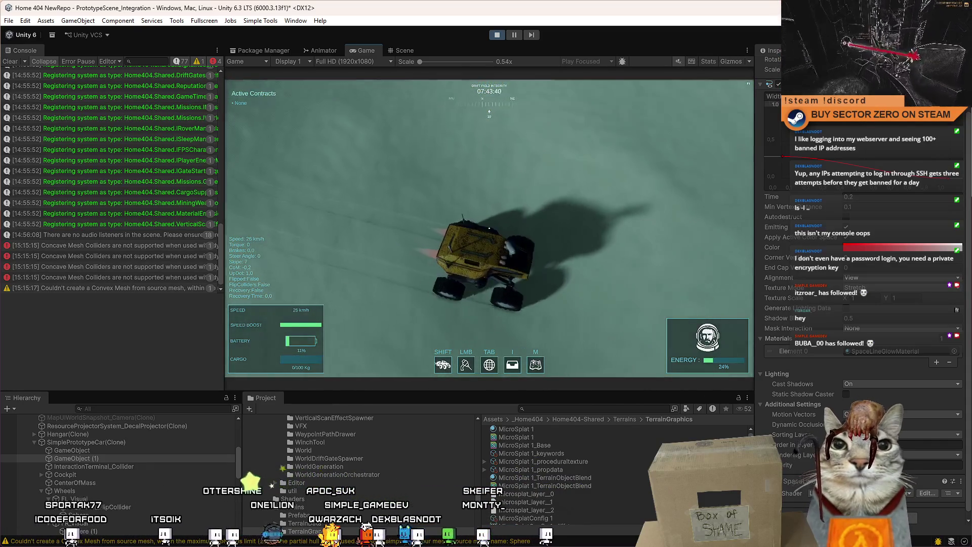
{"action": "key", "text": "Escape"}
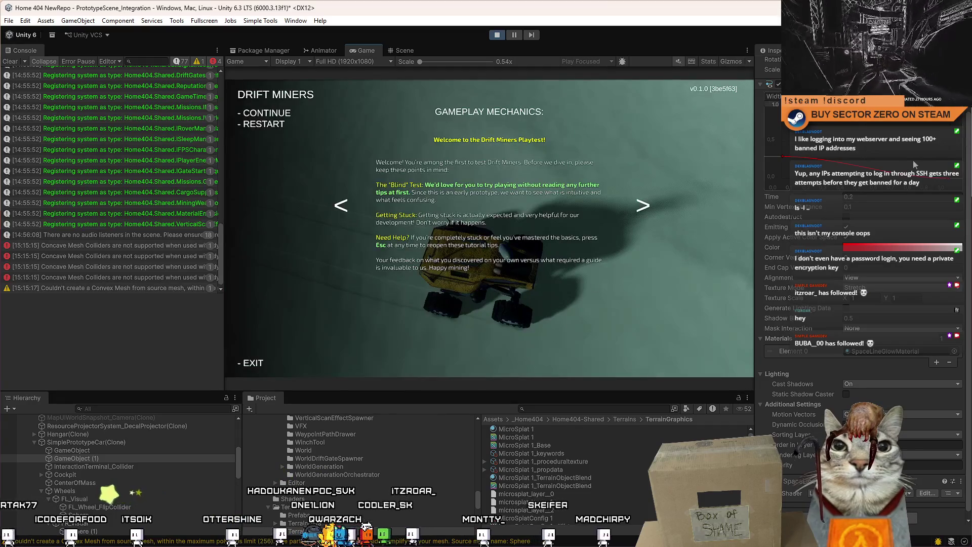
Set the MicroSplat 1 material's Displacement Mode to Tessellation and apply the Parallax option.
{"action": "left_click", "coordinate": [549, 430]}
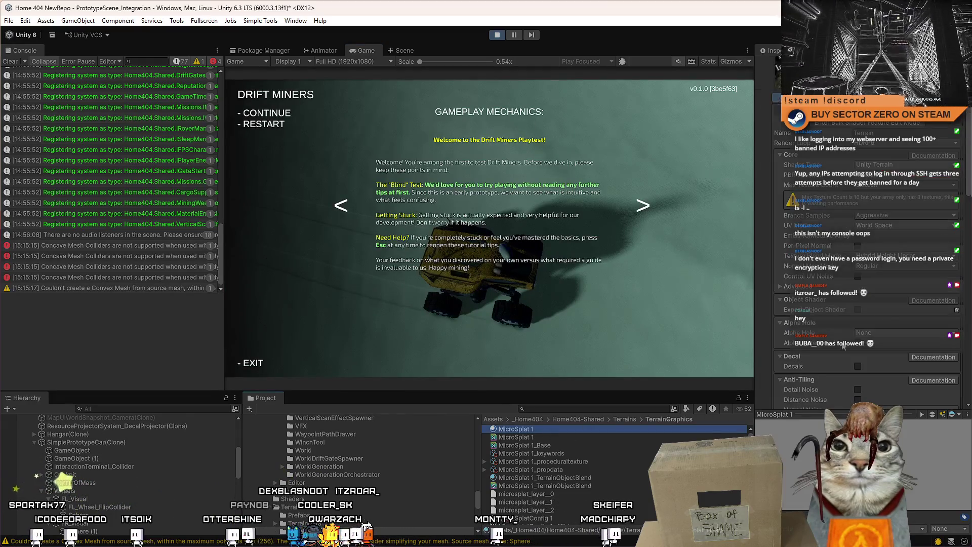
{"action": "left_click_drag", "start_coordinate": [968, 133], "coordinate": [968, 292]}
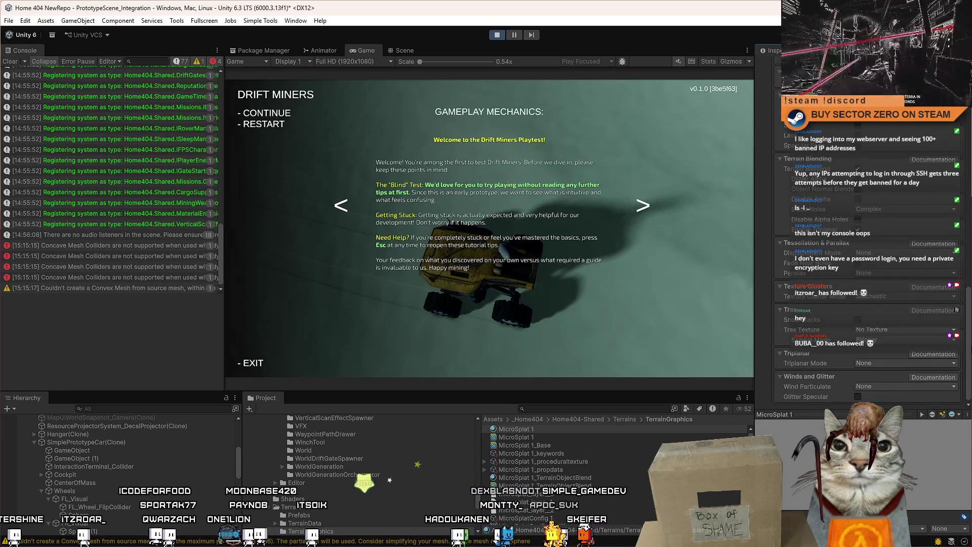
{"action": "left_click", "coordinate": [899, 252]}
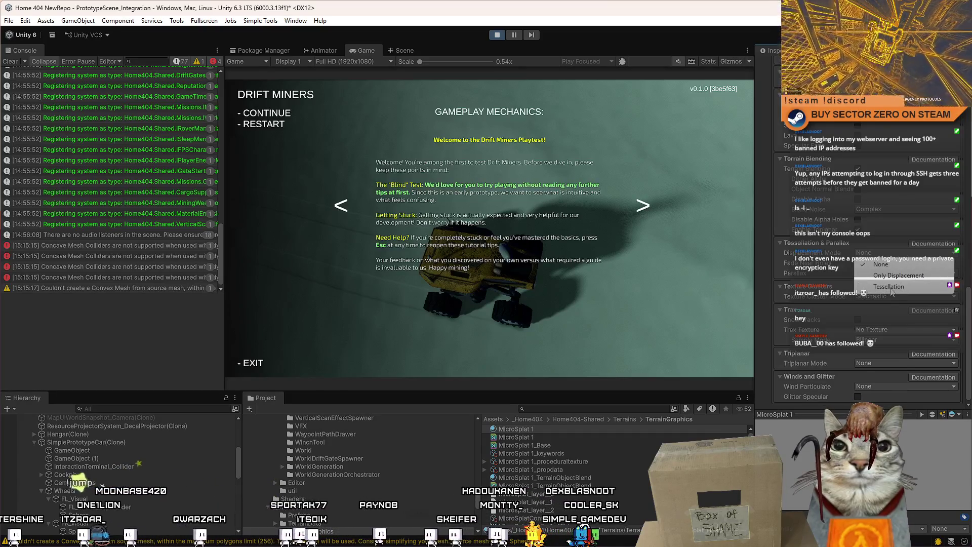
{"action": "left_click", "coordinate": [890, 286]}
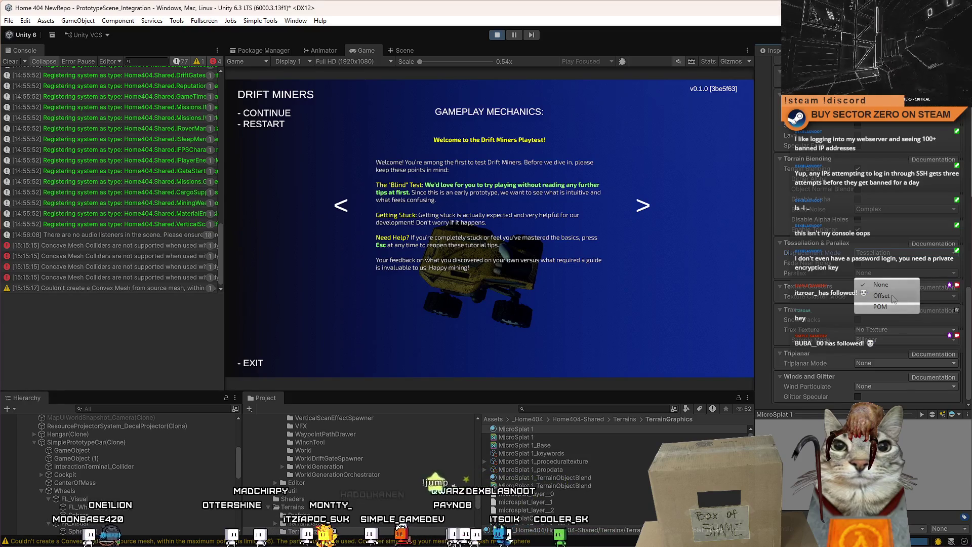
{"action": "left_click", "coordinate": [892, 297]}
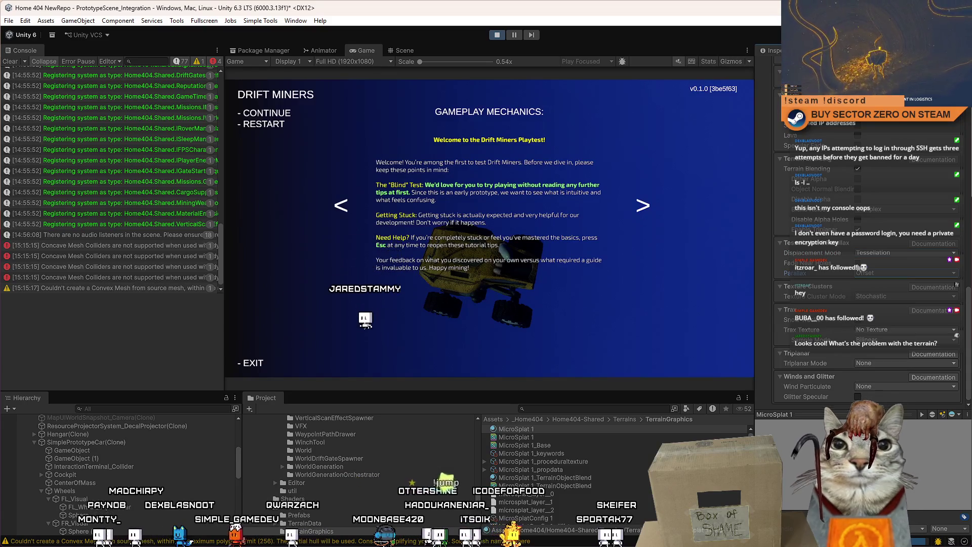
Resume the game and drive the rover forward through a right turn.
{"action": "left_click", "coordinate": [611, 124]}
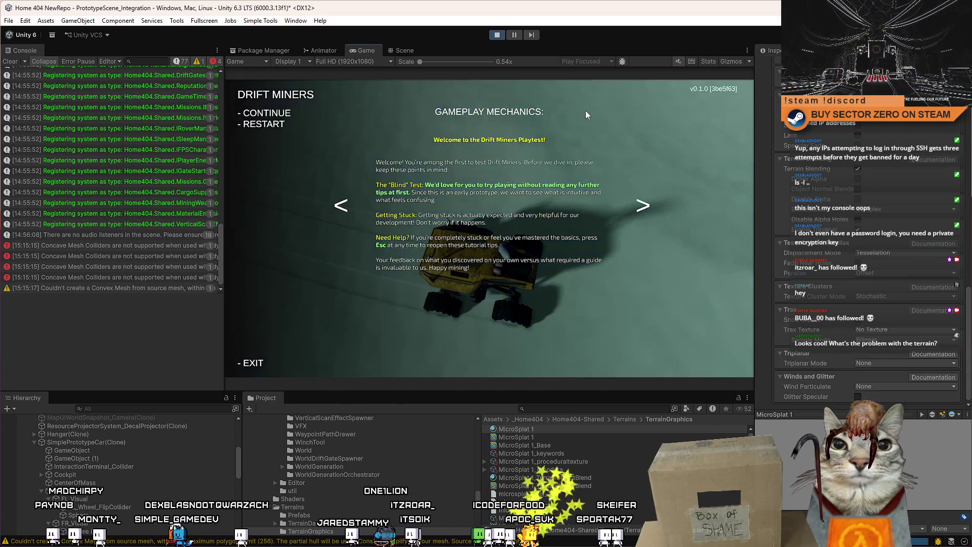
{"action": "key", "text": "w"}
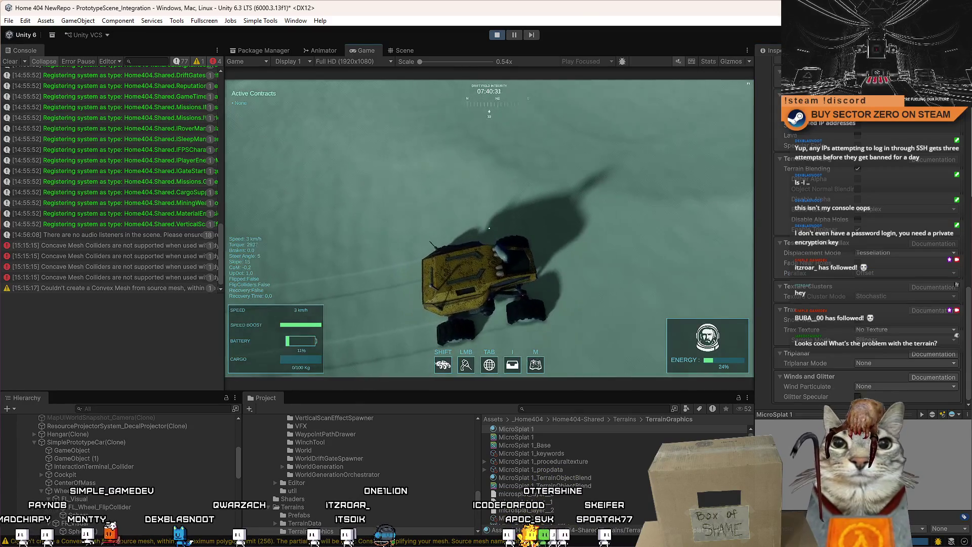
{"action": "key", "text": "d"}
{"action": "key", "text": "w"}
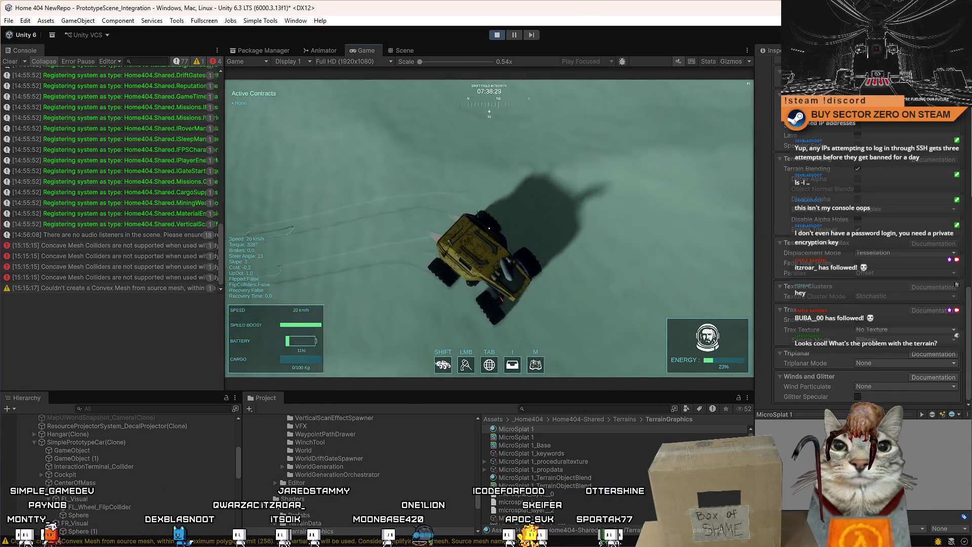